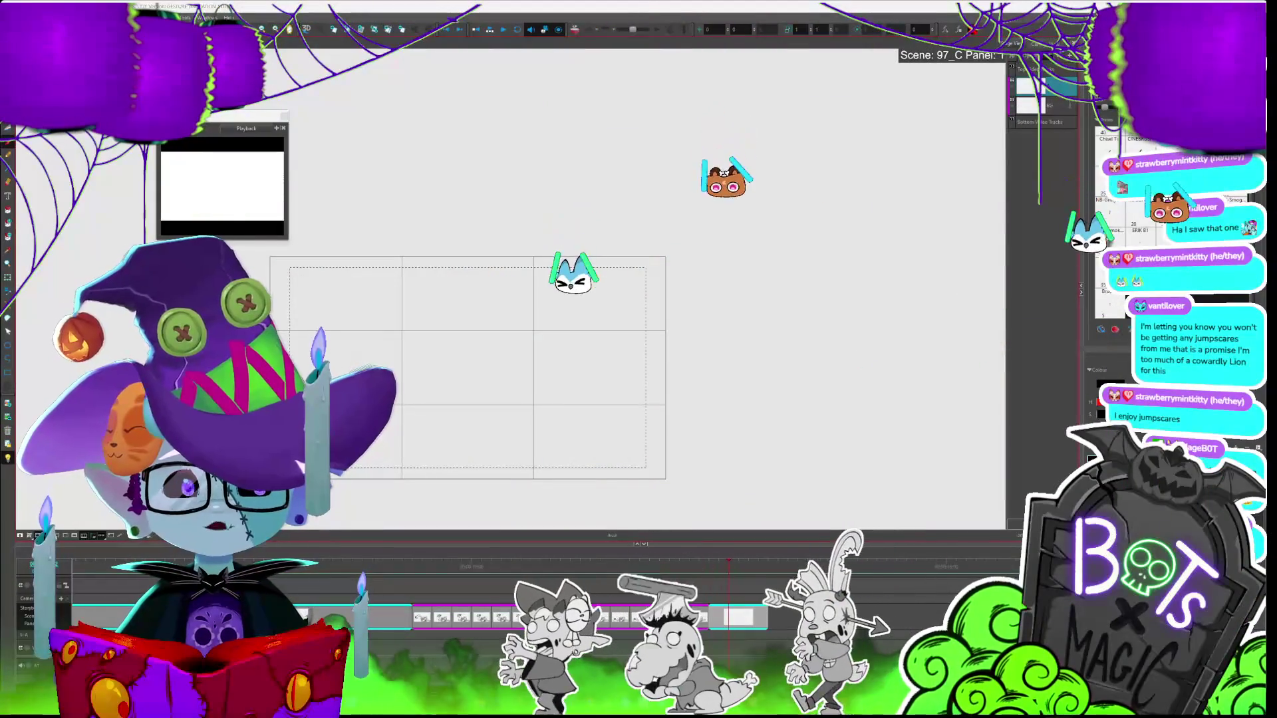
Bring the Chrome reference board with the dragon head and anime villain forward and maximize it
{"action": "key", "text": "alt+Tab"}
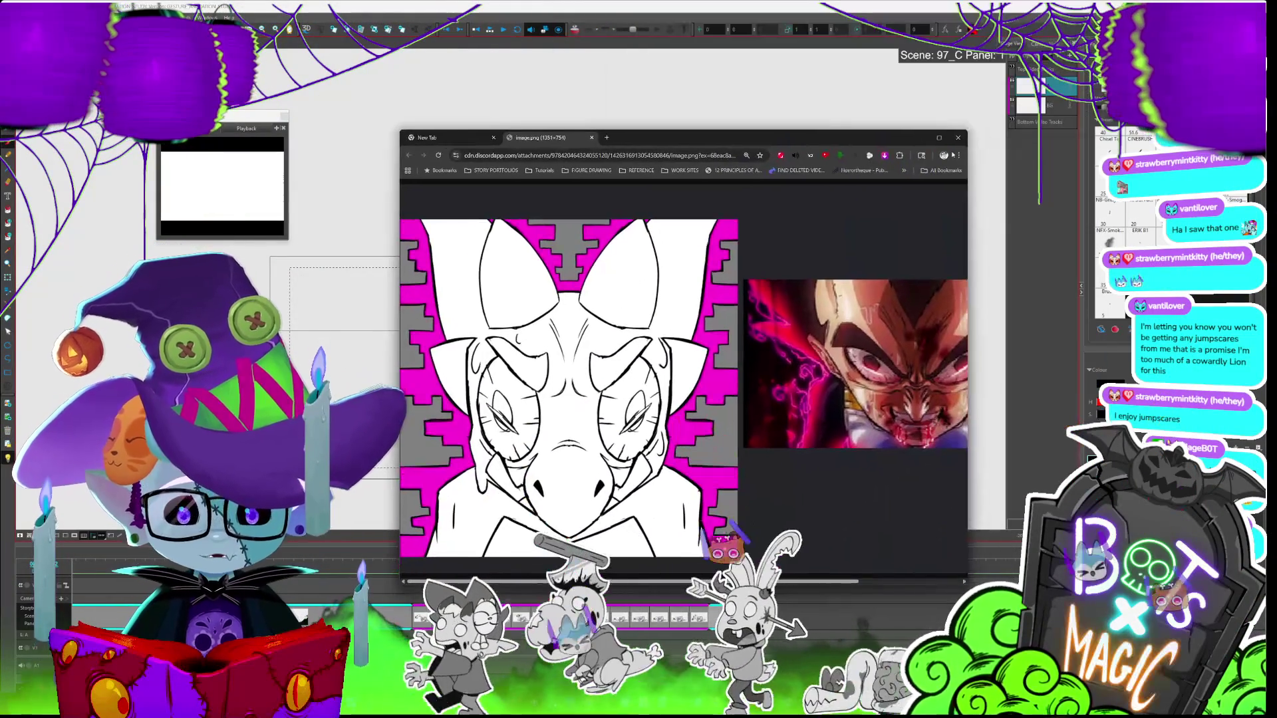
{"action": "left_click", "coordinate": [940, 139]}
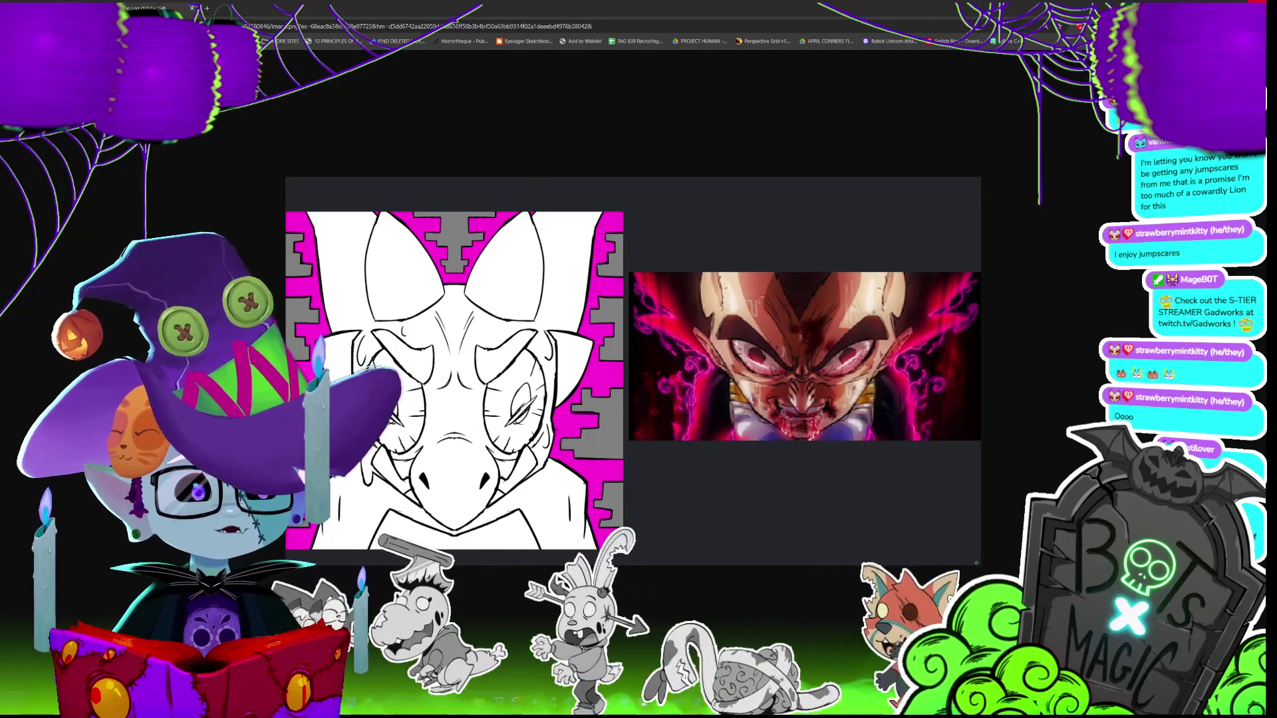
Switch back to Storyboard Pro, showing its welcome window with 1920×1080, 24 fps settings
{"action": "key", "text": "alt+Tab"}
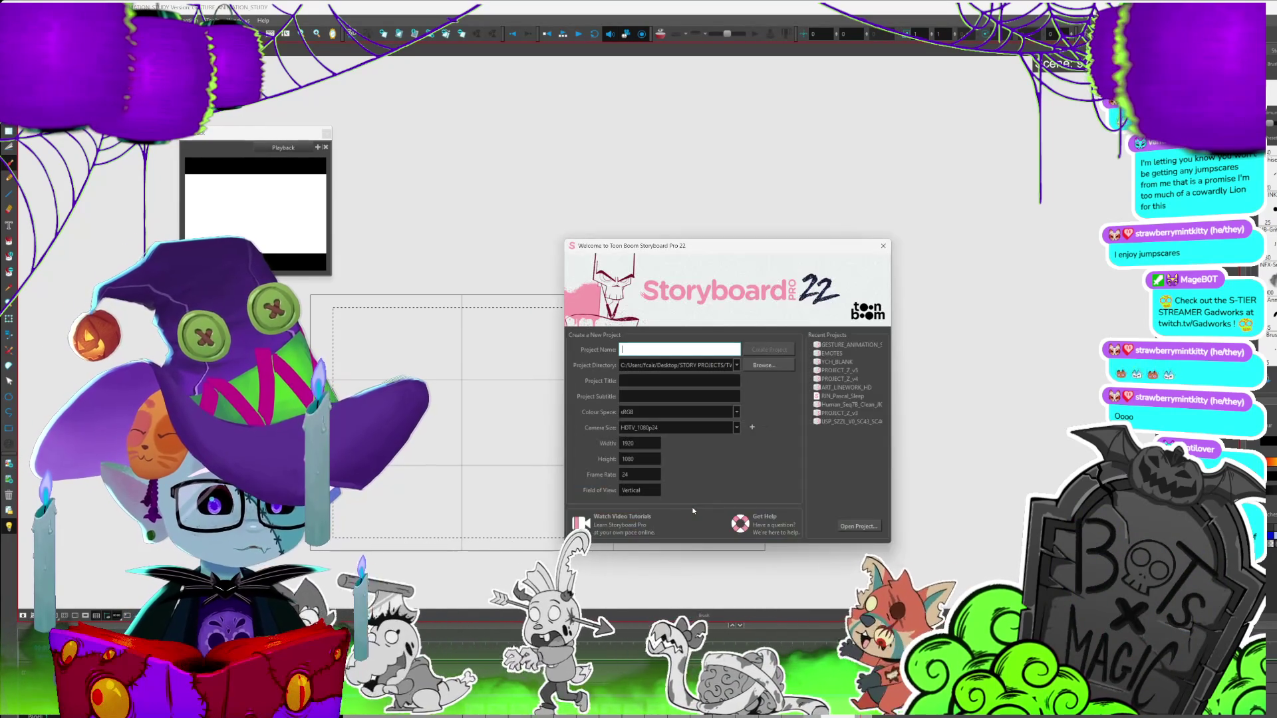
Open the EMOTES project from Recent Projects and start playing its emote animations
{"action": "left_click", "coordinate": [834, 355]}
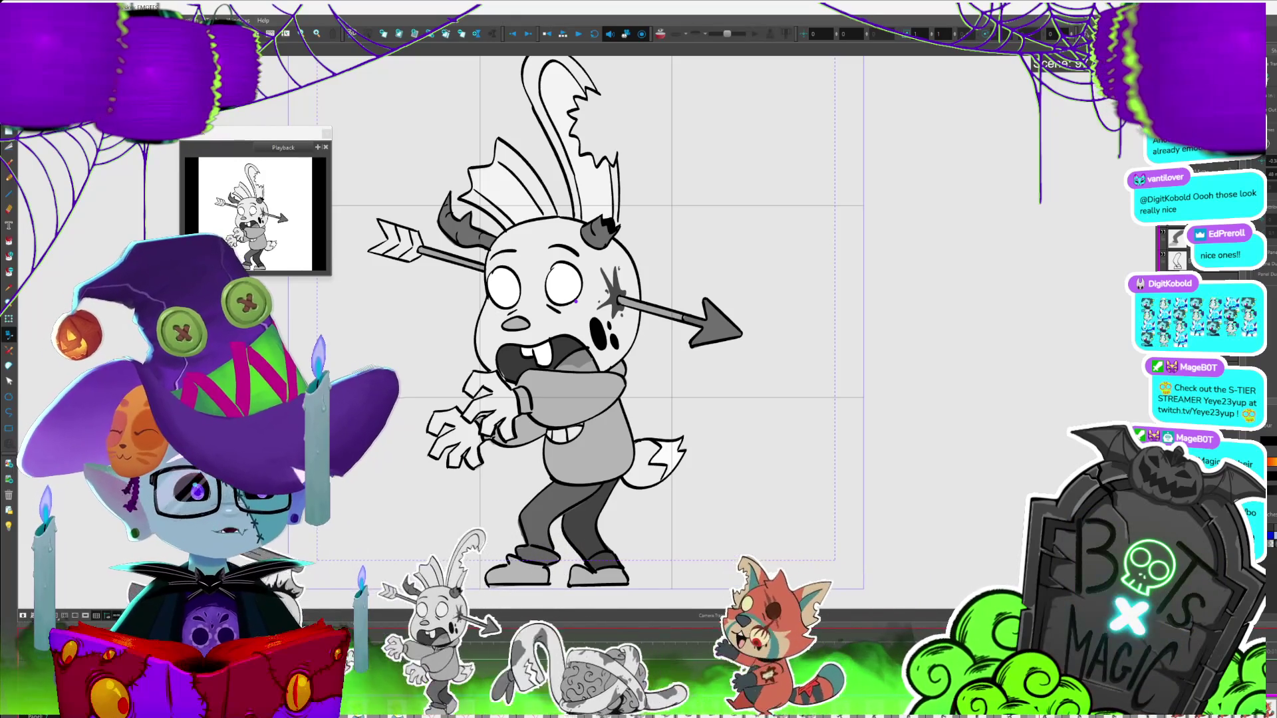
{"action": "key", "text": "Return"}
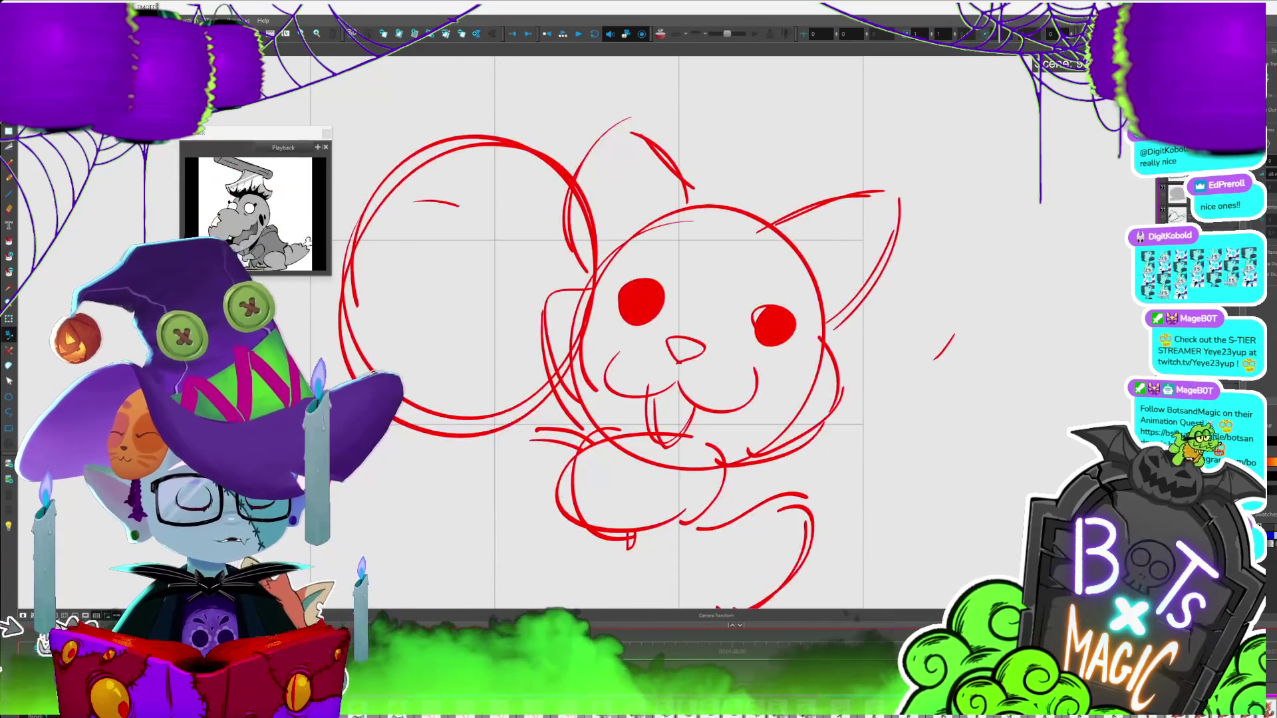
Stop playback on the current frame, then play the zombie red panda animation
{"action": "left_click", "coordinate": [765, 658]}
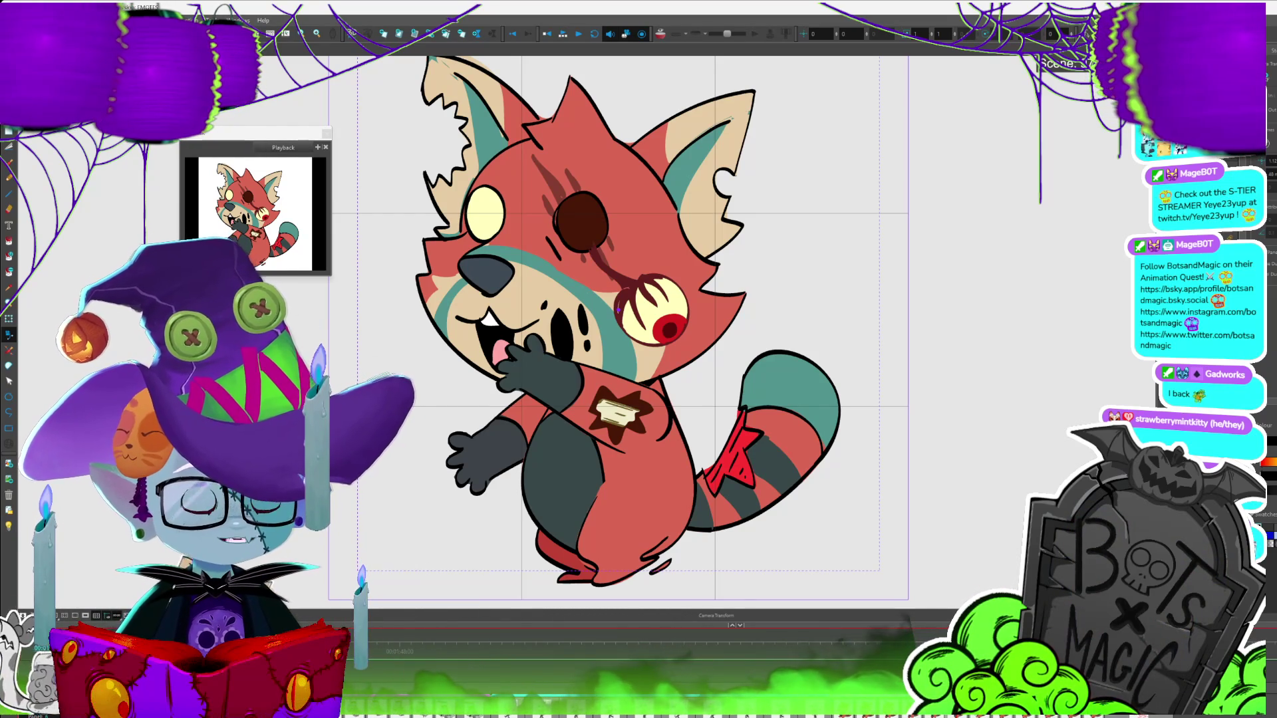
{"action": "key", "text": "Return"}
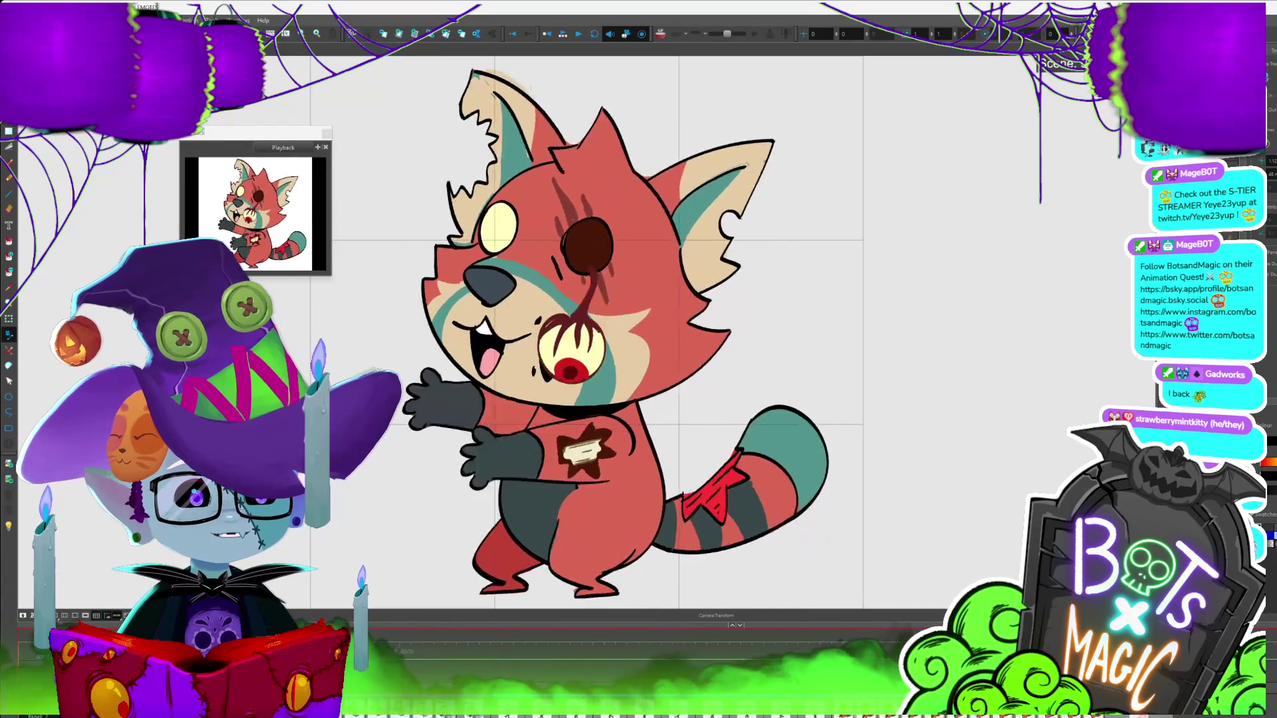
Stop playback to hold a single pose of the emote
{"action": "key", "text": "Return"}
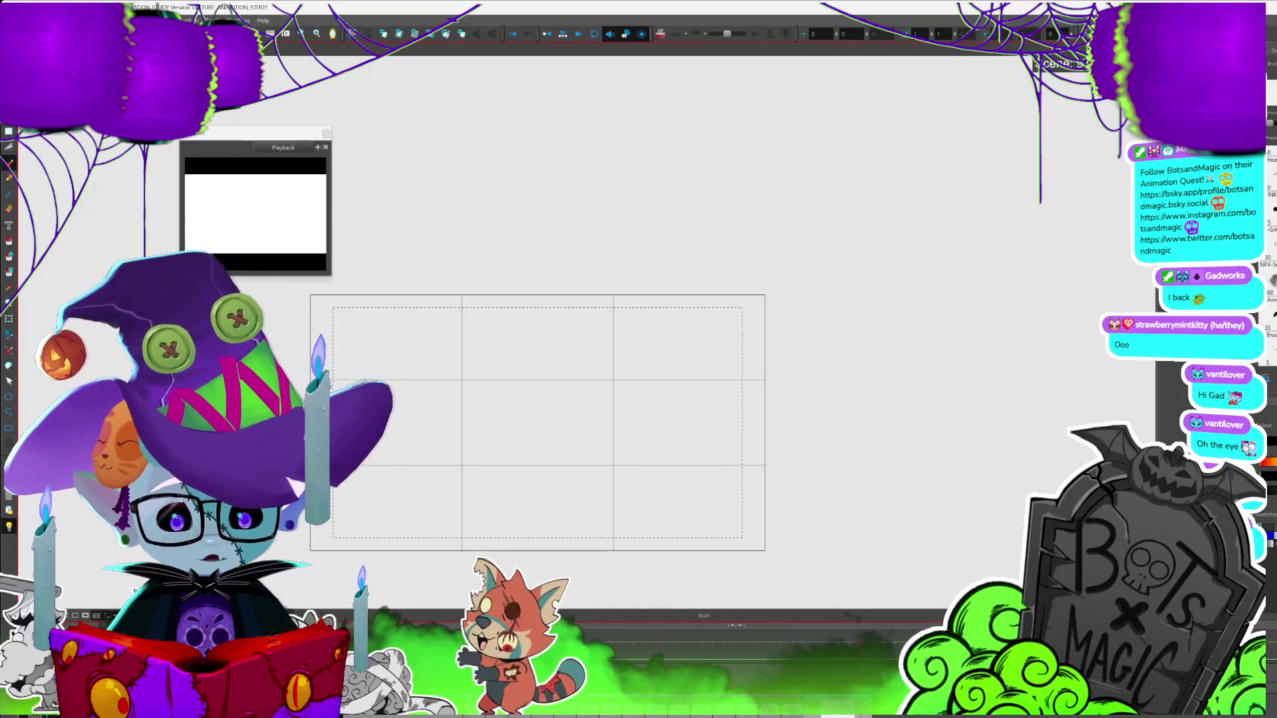
Pan and zoom in on the blank panel until the frame border and dashed safe area fill the view
{"action": "left_click_drag", "start_coordinate": [747, 362], "coordinate": [956, 329]}
{"action": "scroll", "coordinate": [955, 328], "scroll_direction": "up", "scroll_amount": 2}
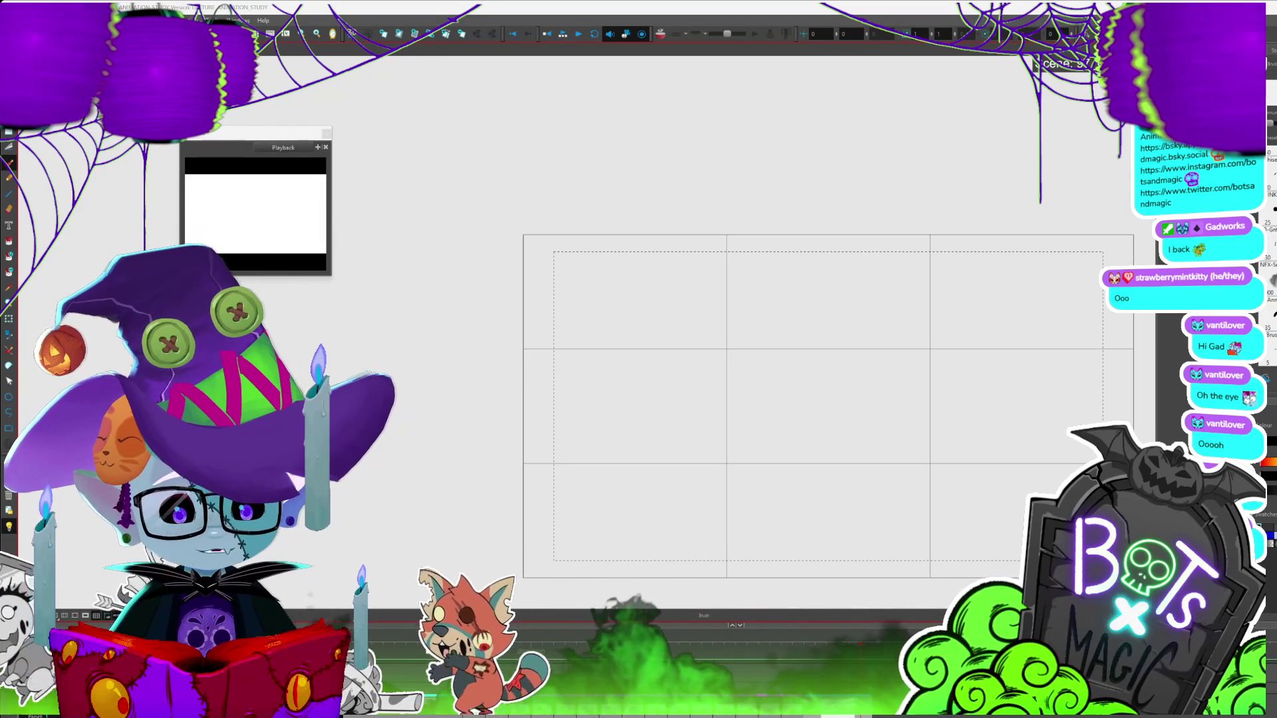
{"action": "scroll", "coordinate": [825, 439], "scroll_direction": "up", "scroll_amount": 5}
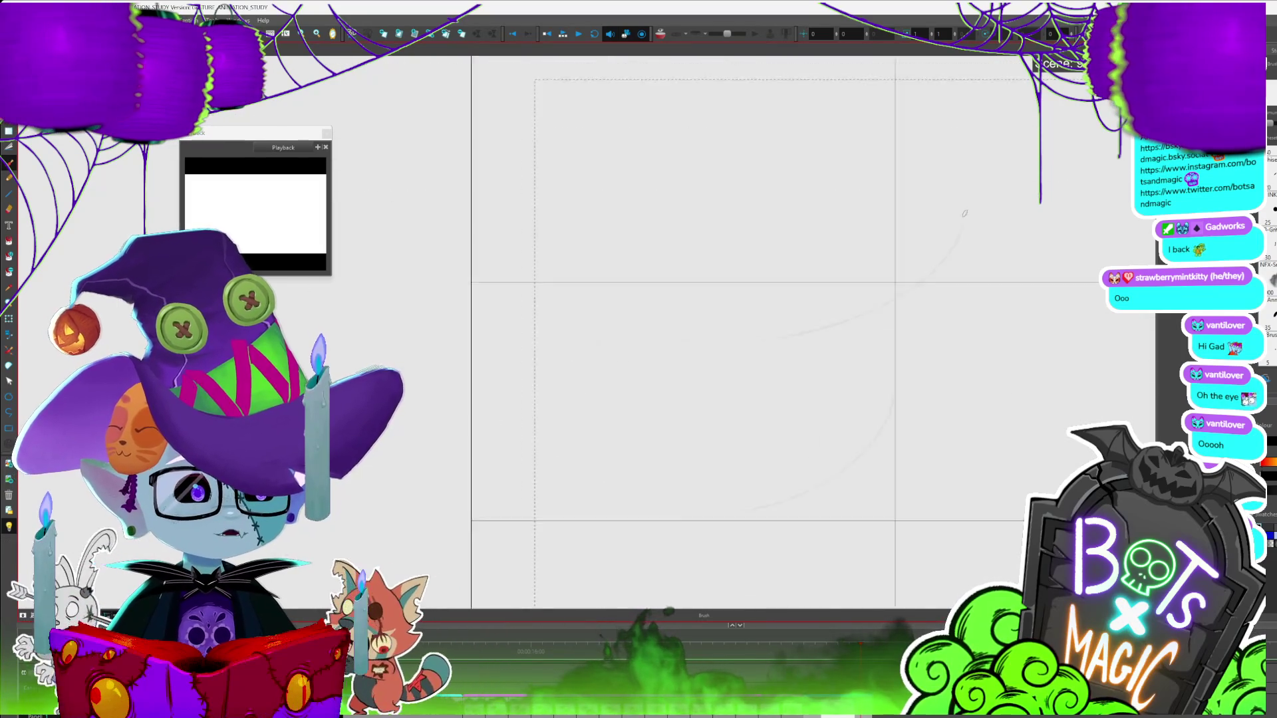
{"action": "left_click_drag", "start_coordinate": [666, 177], "coordinate": [915, 228]}
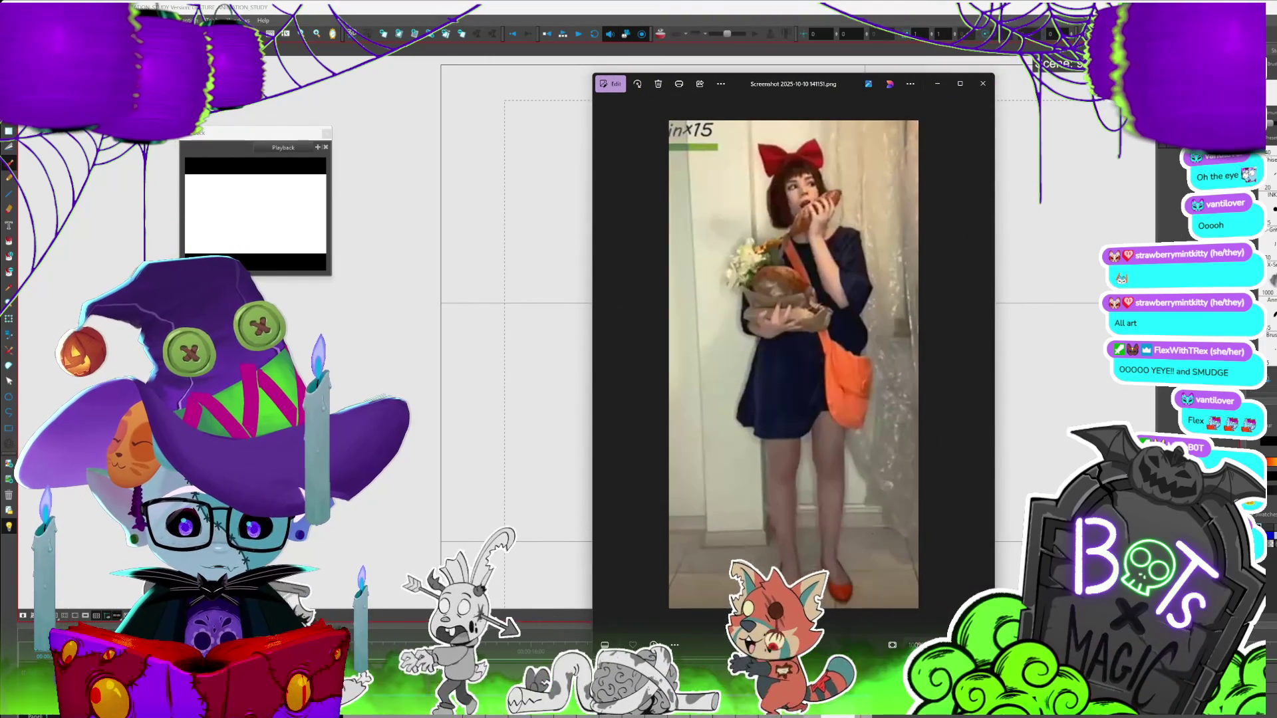
Shrink the costume reference photo window, move it left of the canvas, then hide it
{"action": "left_click_drag", "start_coordinate": [994, 654], "coordinate": [881, 561]}
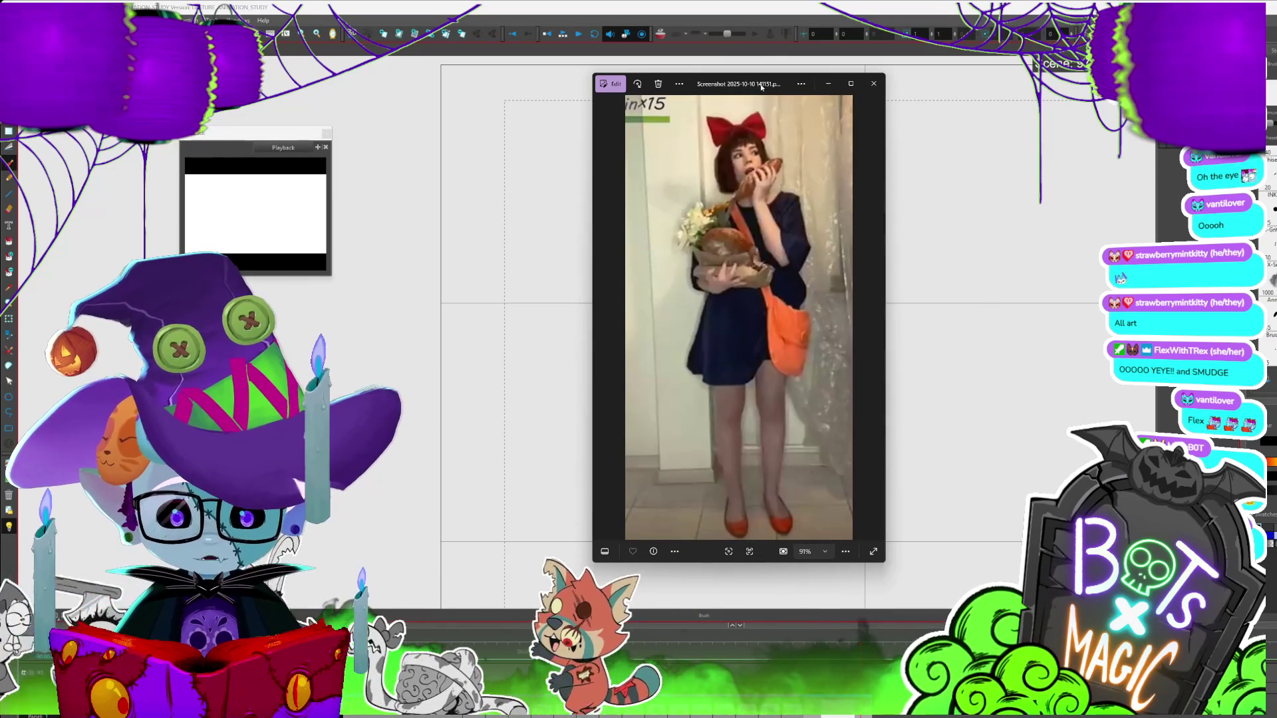
{"action": "left_click_drag", "start_coordinate": [762, 85], "coordinate": [320, 56]}
{"action": "key", "text": "alt+Tab"}
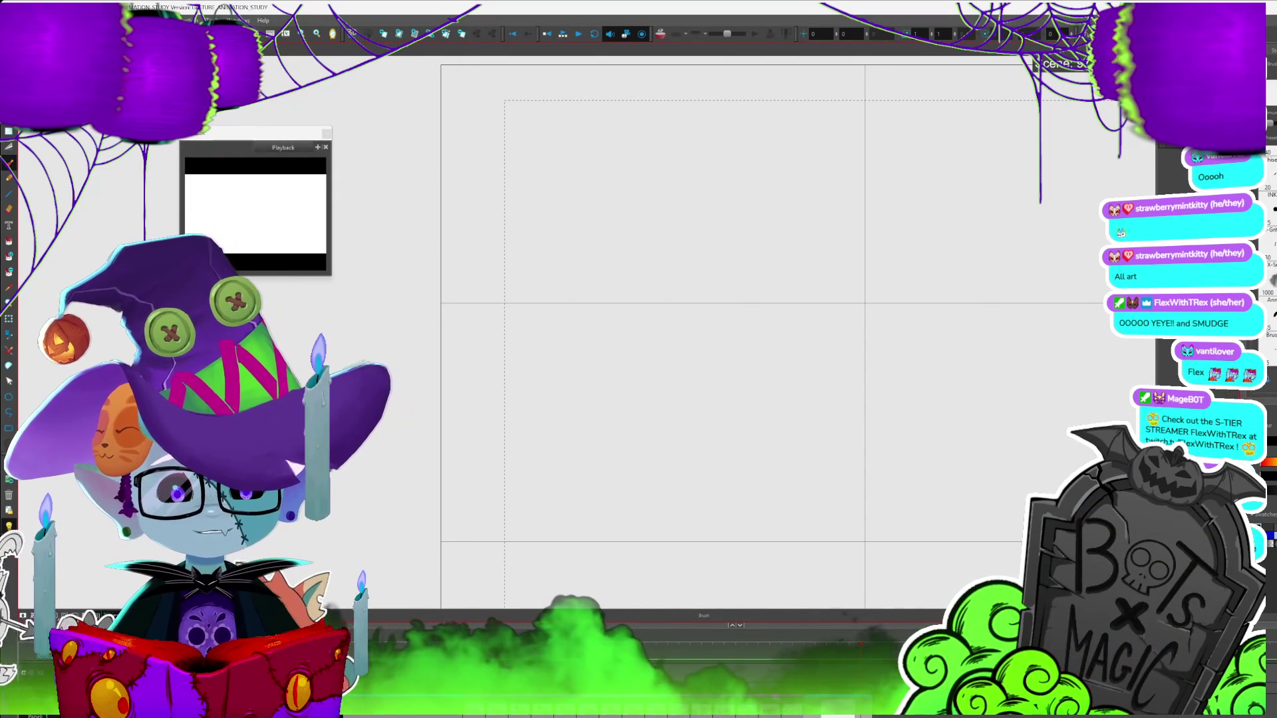
{"action": "key", "text": "alt+Tab"}
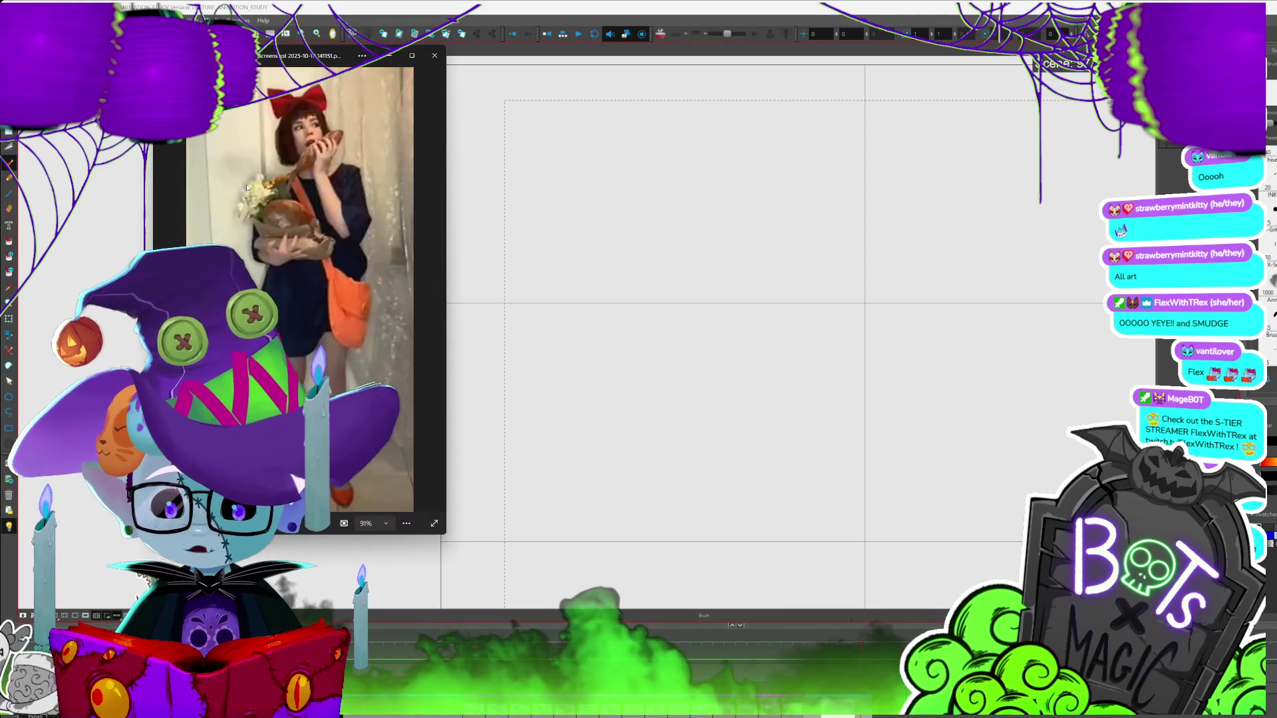
{"action": "key", "text": "alt+Tab"}
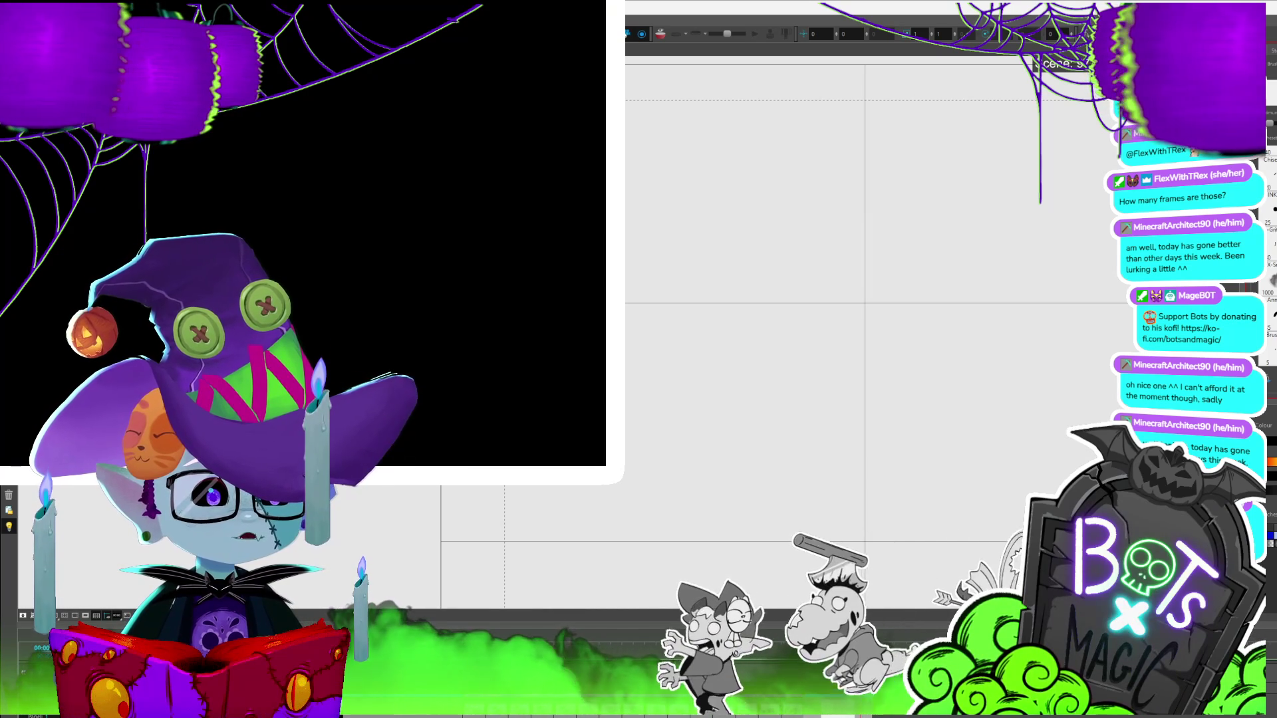
{"action": "key", "text": "alt+Tab"}
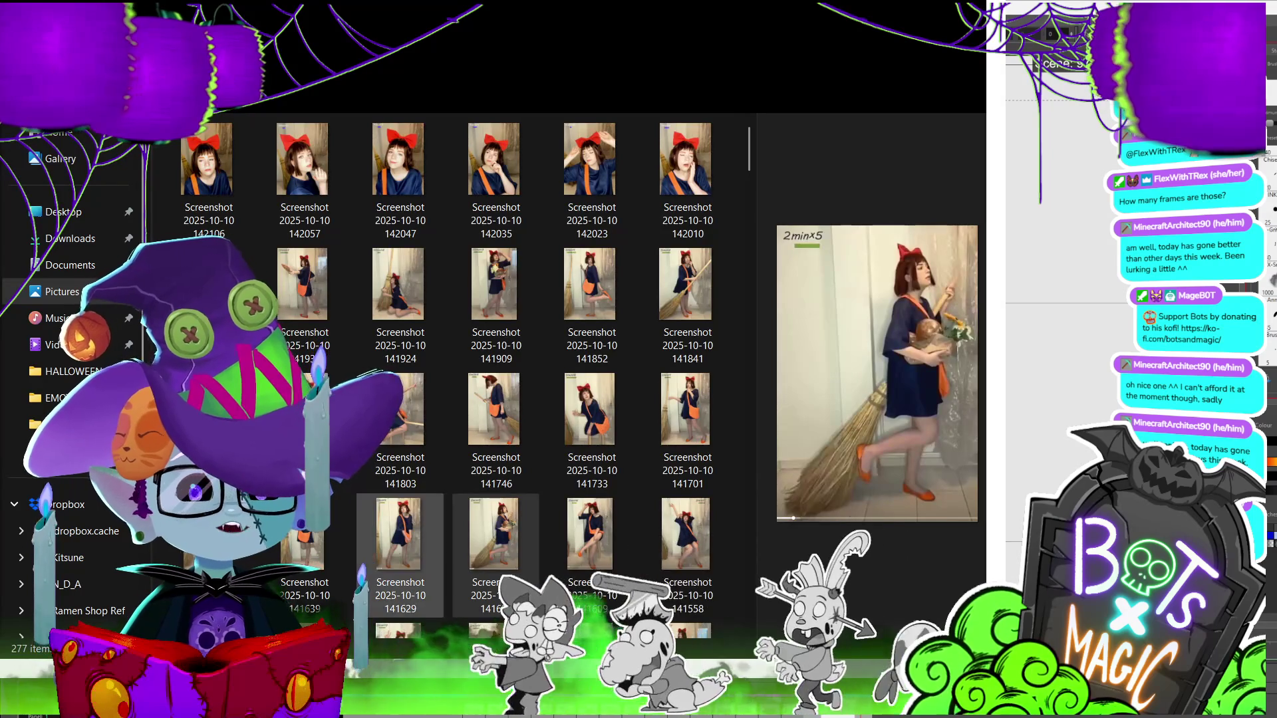
Preview screenshot 141803 of the girl on a broom, browse the folder, then hide Explorer
{"action": "left_click", "coordinate": [400, 409]}
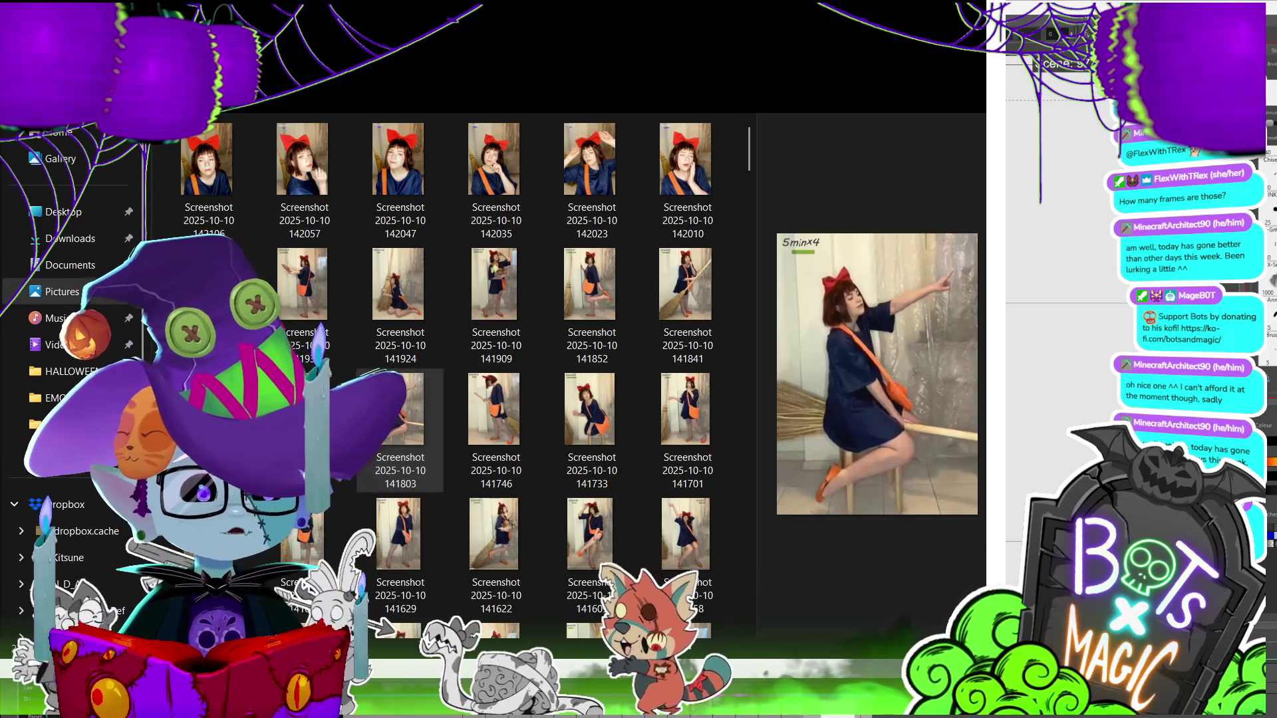
{"action": "scroll", "coordinate": [688, 552], "scroll_direction": "down", "scroll_amount": 5}
{"action": "scroll", "coordinate": [688, 552], "scroll_direction": "down", "scroll_amount": 5}
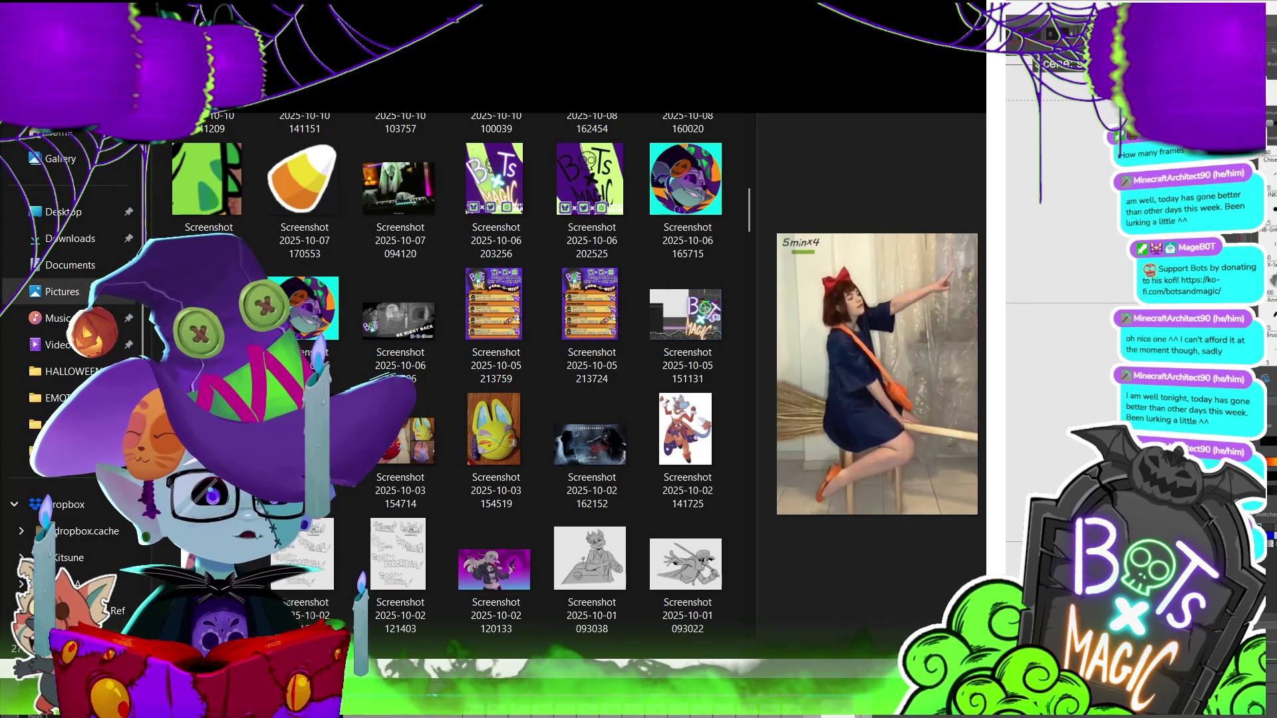
{"action": "key", "text": "alt+Tab"}
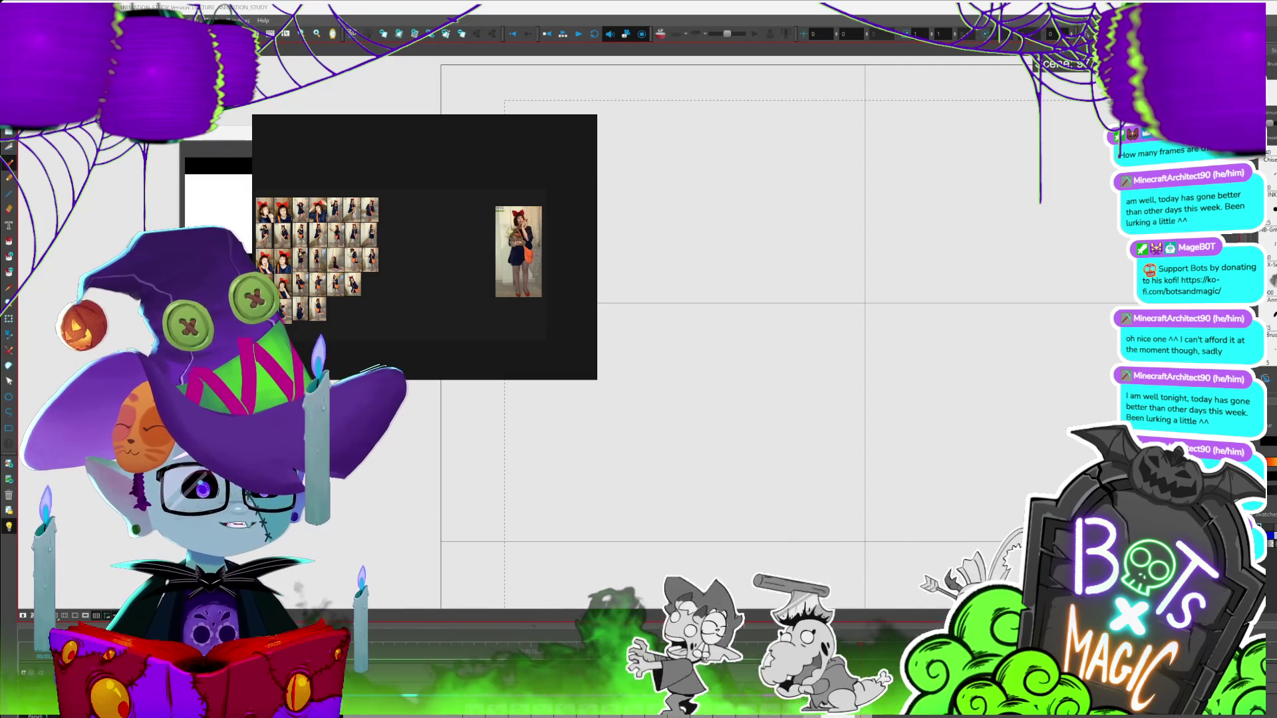
Move and heighten the PureRef window, then zoom in on the full-length red-bow costume photo
{"action": "mouse_move", "coordinate": [498, 126]}
{"action": "mouse_move", "coordinate": [498, 126]}
{"action": "left_mouse_down"}
{"action": "mouse_move", "coordinate": [291, 85]}
{"action": "mouse_move", "coordinate": [412, 107]}
{"action": "left_mouse_up"}
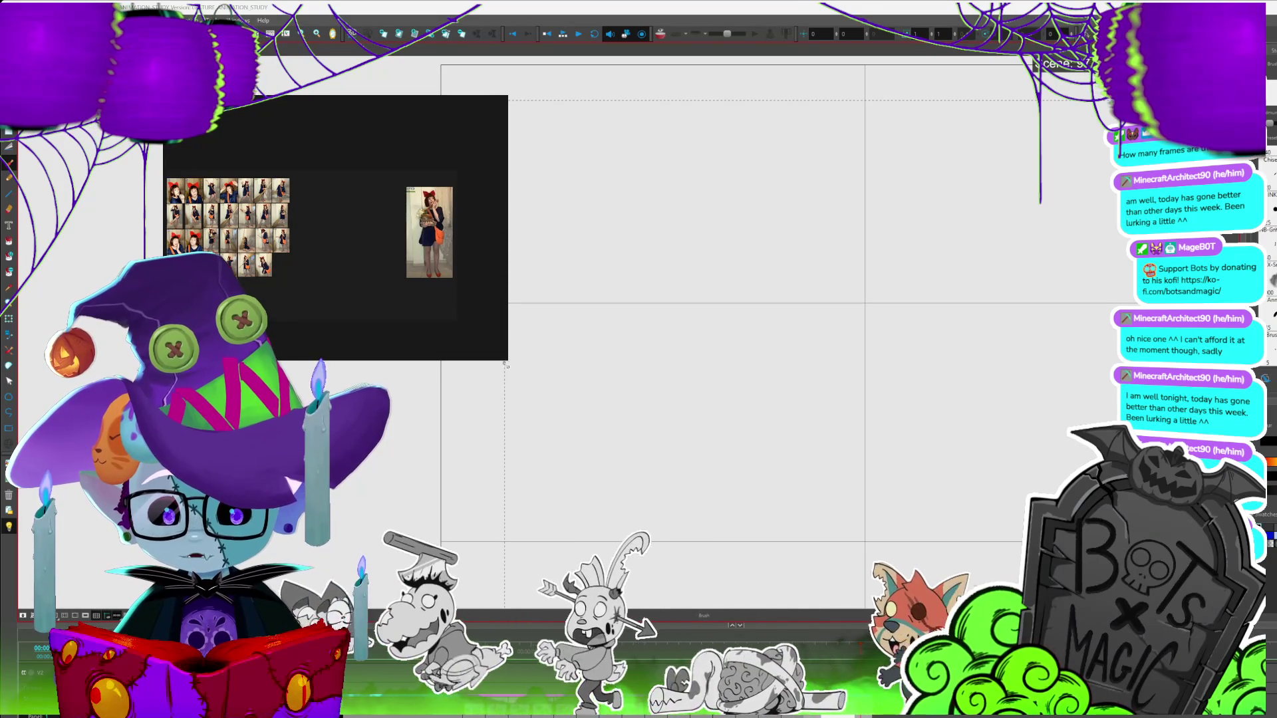
{"action": "left_click_drag", "start_coordinate": [506, 360], "coordinate": [499, 602]}
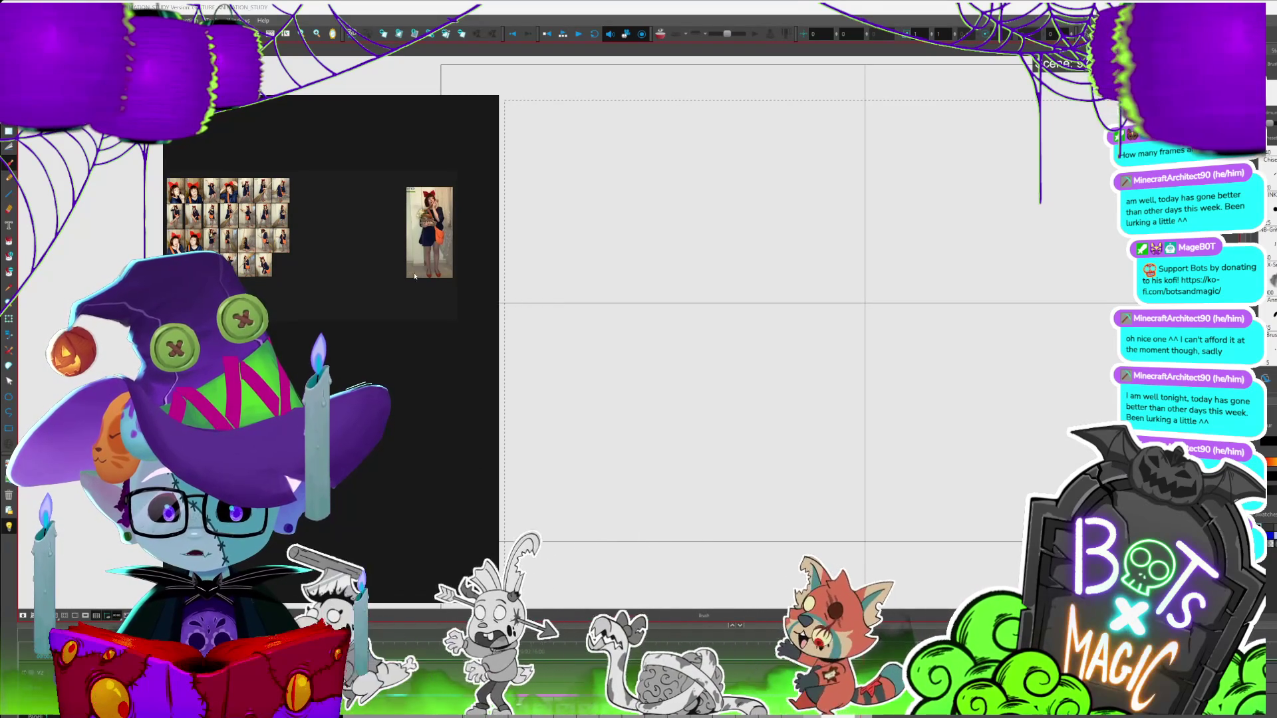
{"action": "left_click_drag", "start_coordinate": [419, 288], "coordinate": [313, 317]}
{"action": "scroll", "coordinate": [308, 326], "scroll_direction": "up", "scroll_amount": 3}
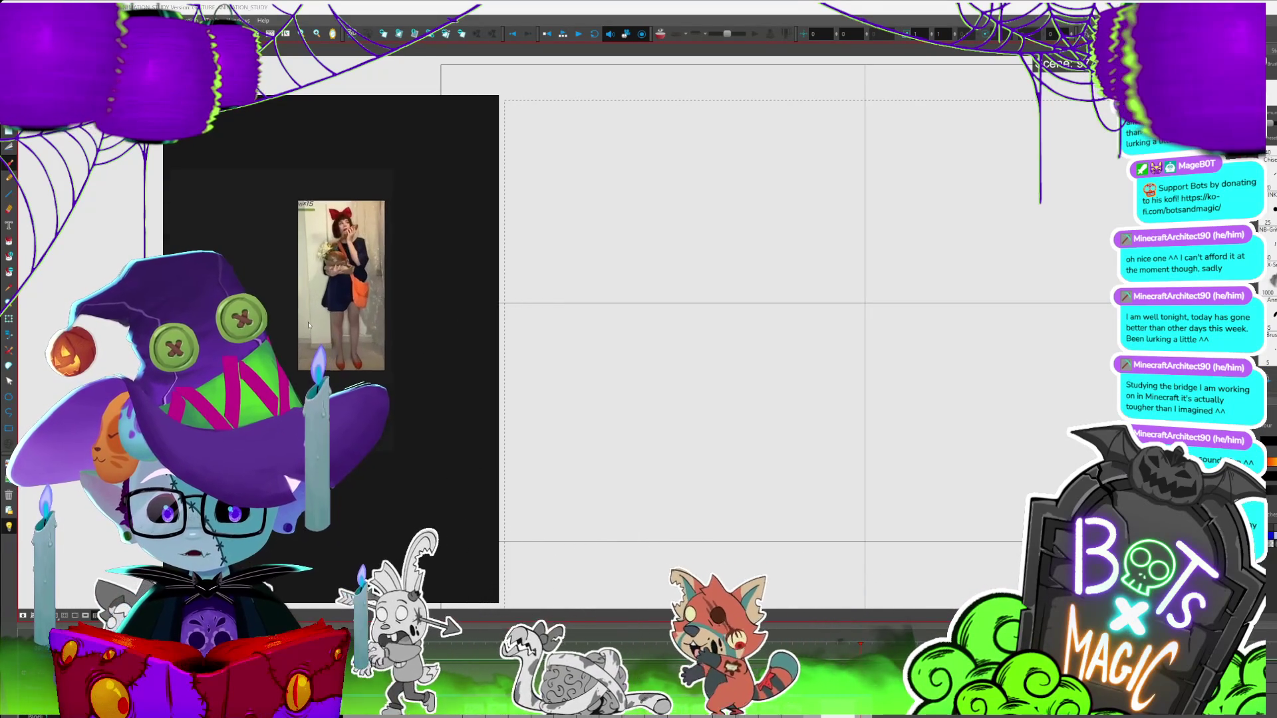
{"action": "scroll", "coordinate": [274, 218], "scroll_direction": "up", "scroll_amount": 2}
{"action": "left_click_drag", "start_coordinate": [275, 221], "coordinate": [294, 299]}
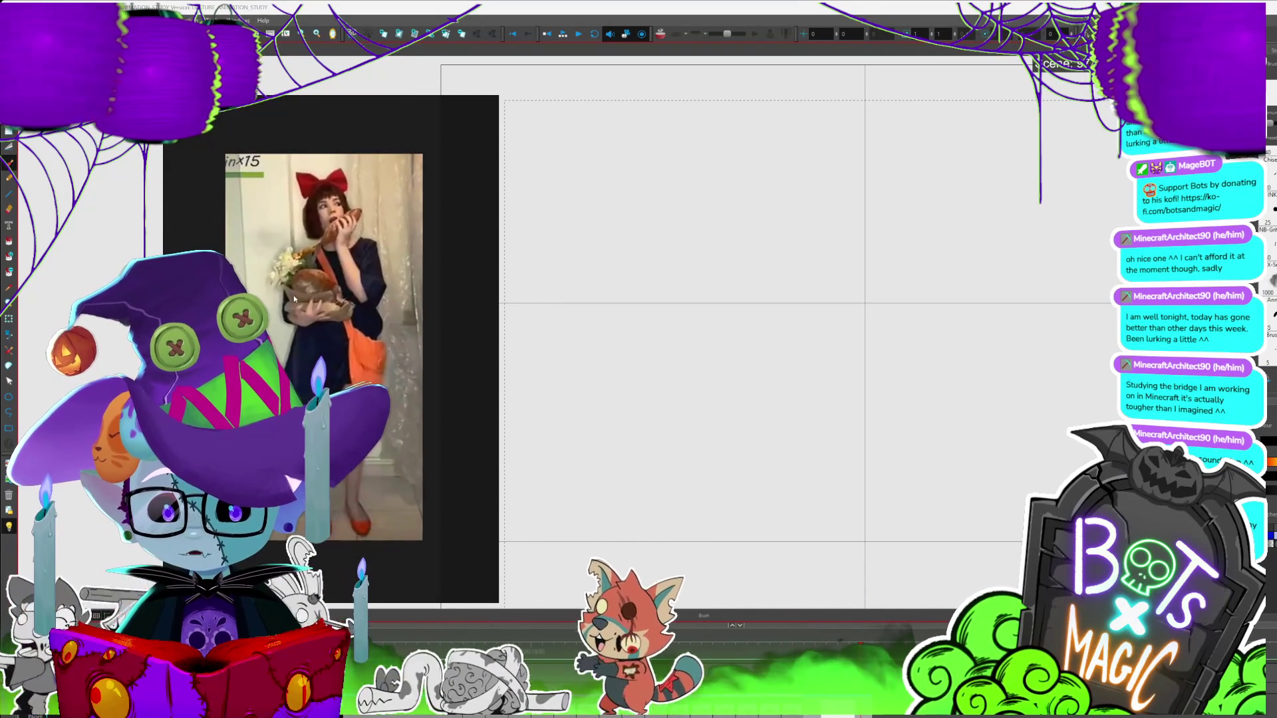
{"action": "scroll", "coordinate": [305, 290], "scroll_direction": "up", "scroll_amount": 1}
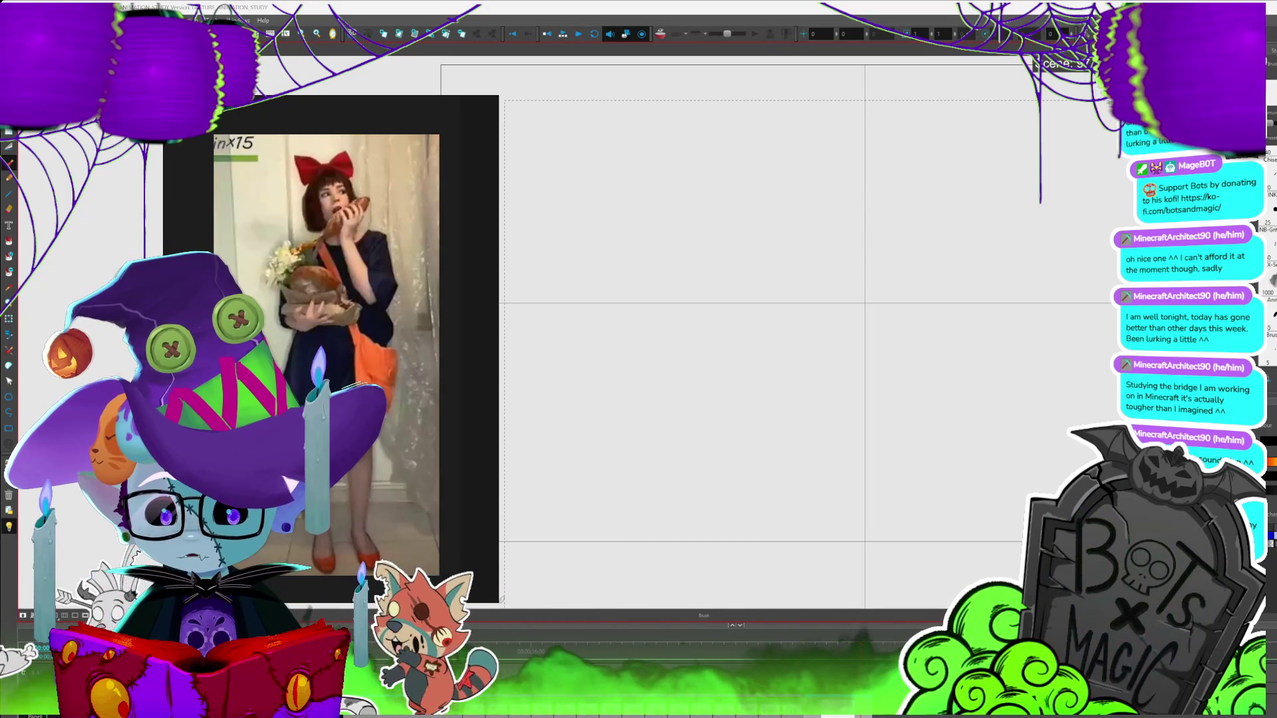
Resize the PureRef window, close its floating Playback panel, and place it beside the canvas
{"action": "left_click_drag", "start_coordinate": [494, 602], "coordinate": [371, 365]}
{"action": "scroll", "coordinate": [297, 253], "scroll_direction": "down", "scroll_amount": 2}
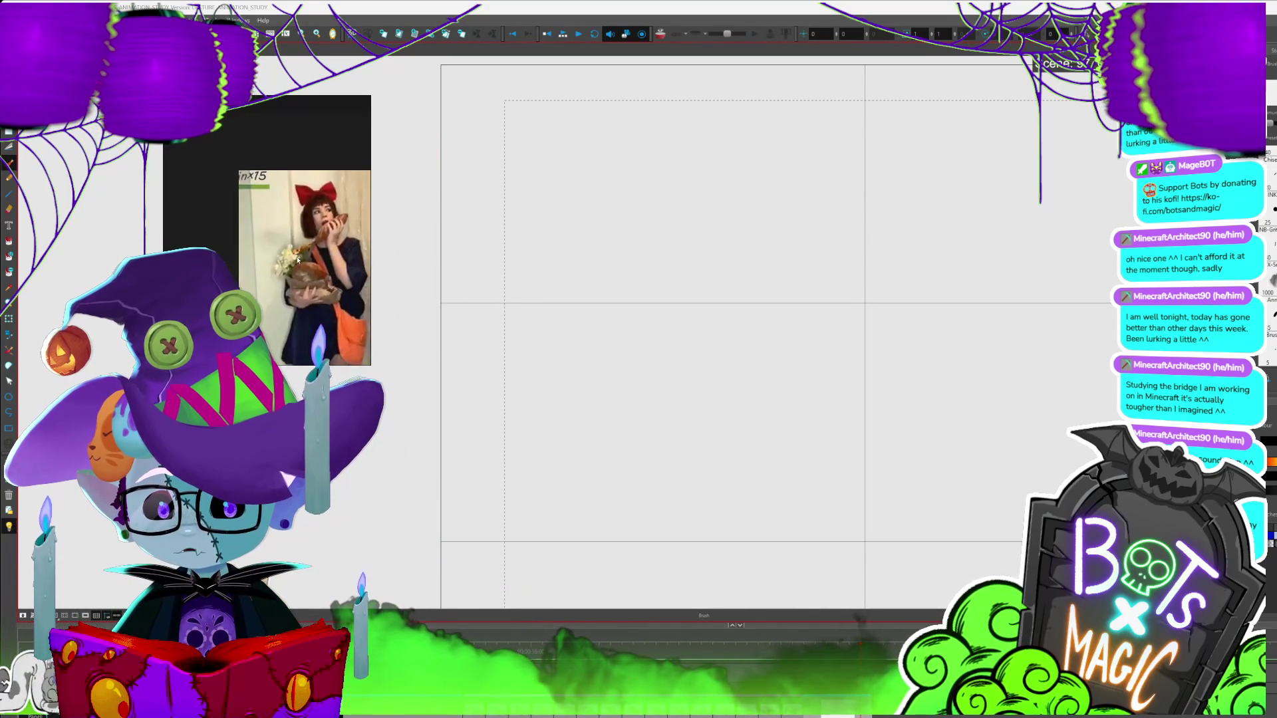
{"action": "scroll", "coordinate": [245, 160], "scroll_direction": "down", "scroll_amount": 2}
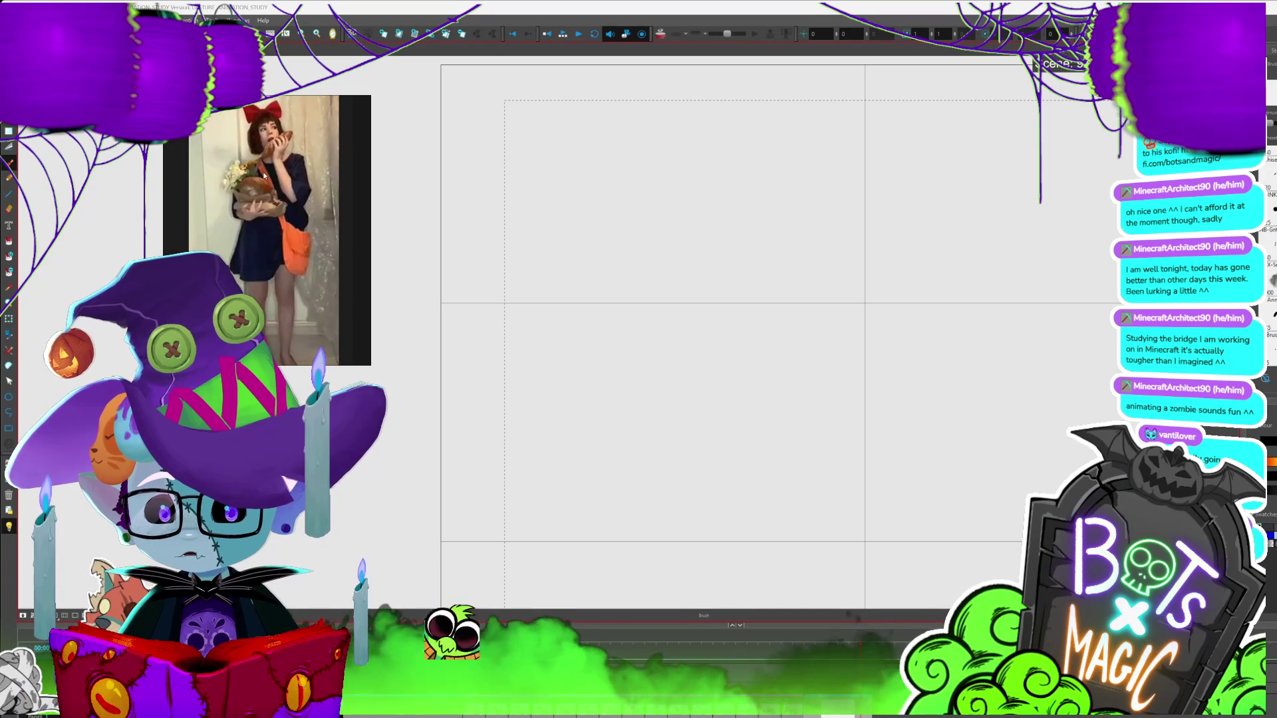
{"action": "scroll", "coordinate": [263, 174], "scroll_direction": "down", "scroll_amount": 1}
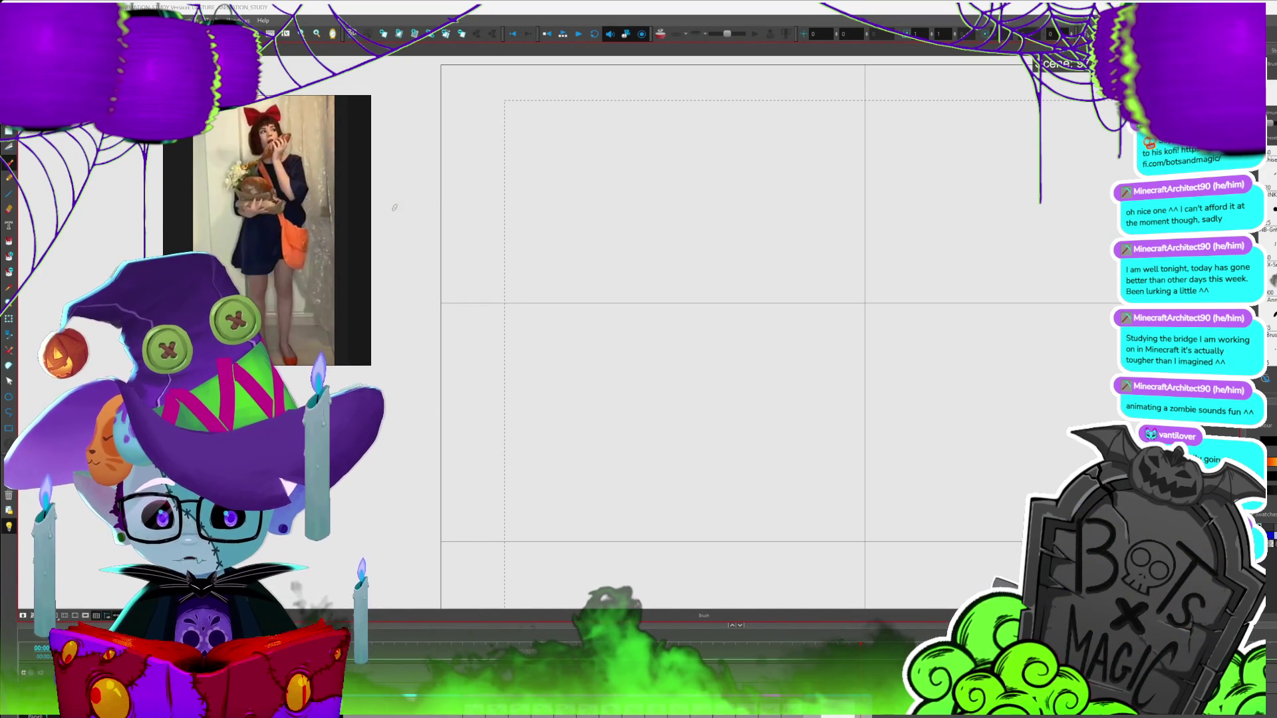
{"action": "left_click_drag", "start_coordinate": [268, 104], "coordinate": [493, 85]}
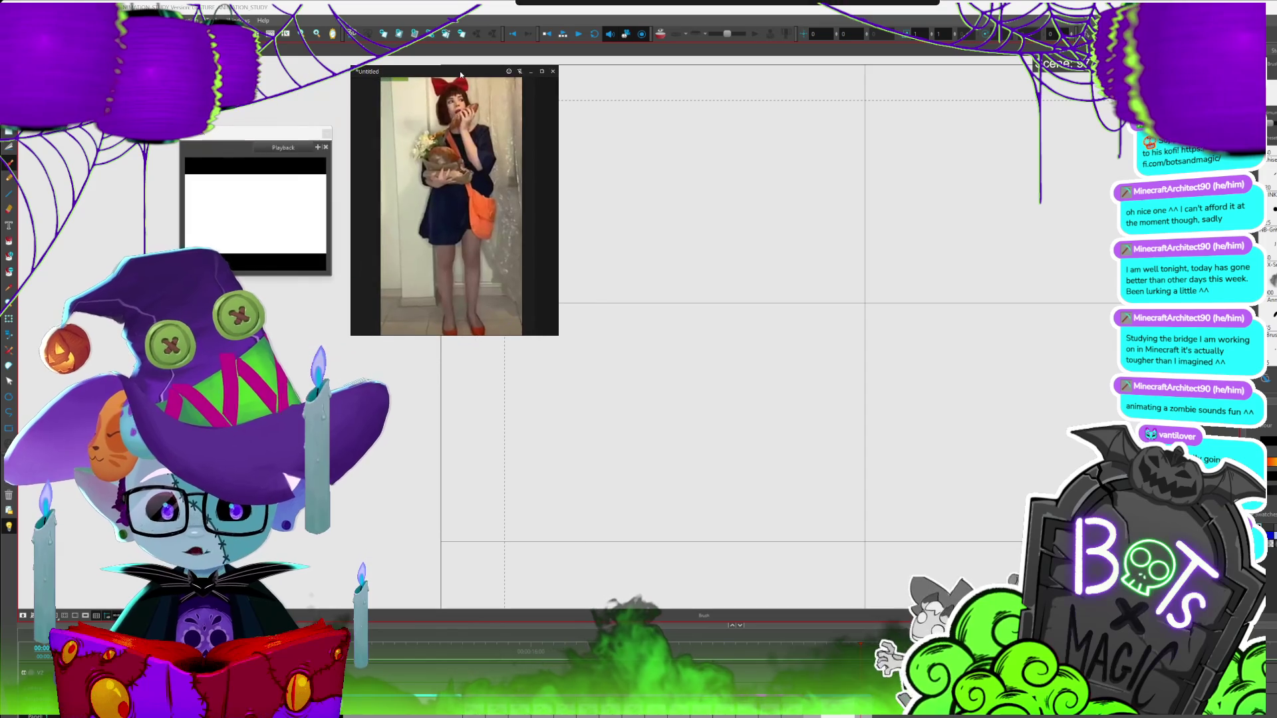
{"action": "left_click", "coordinate": [326, 134]}
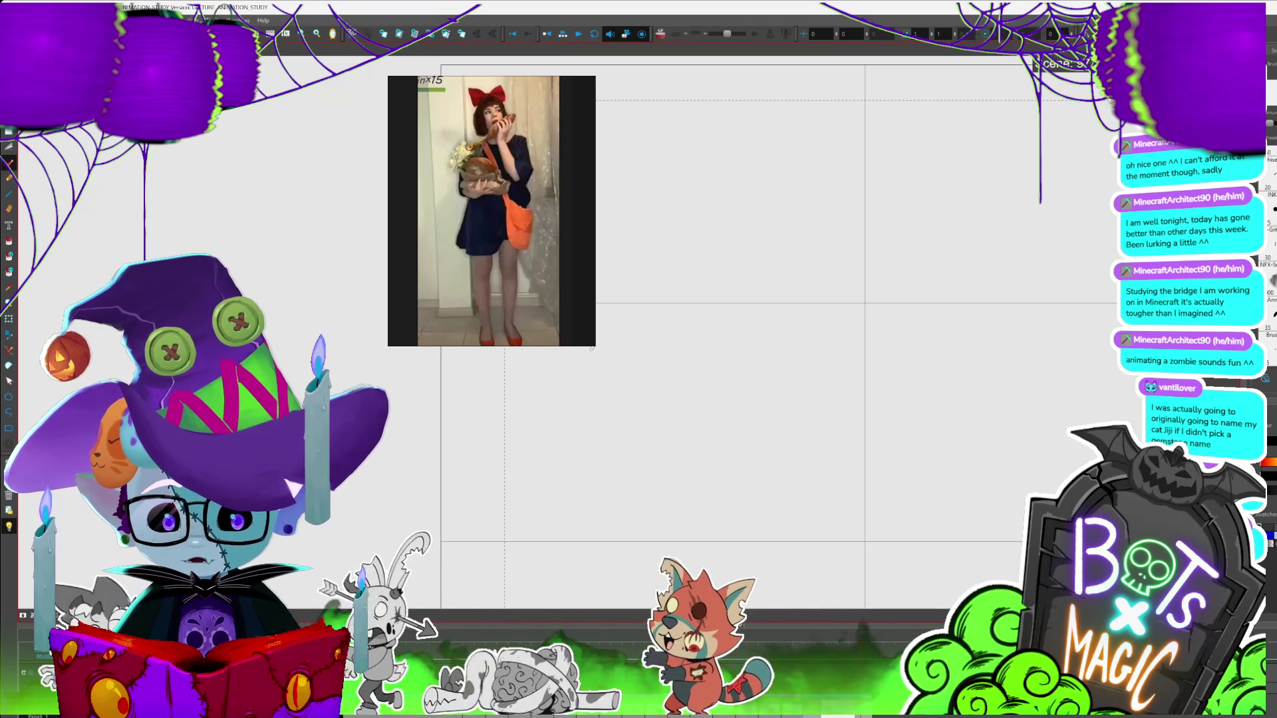
{"action": "left_click_drag", "start_coordinate": [593, 344], "coordinate": [601, 406]}
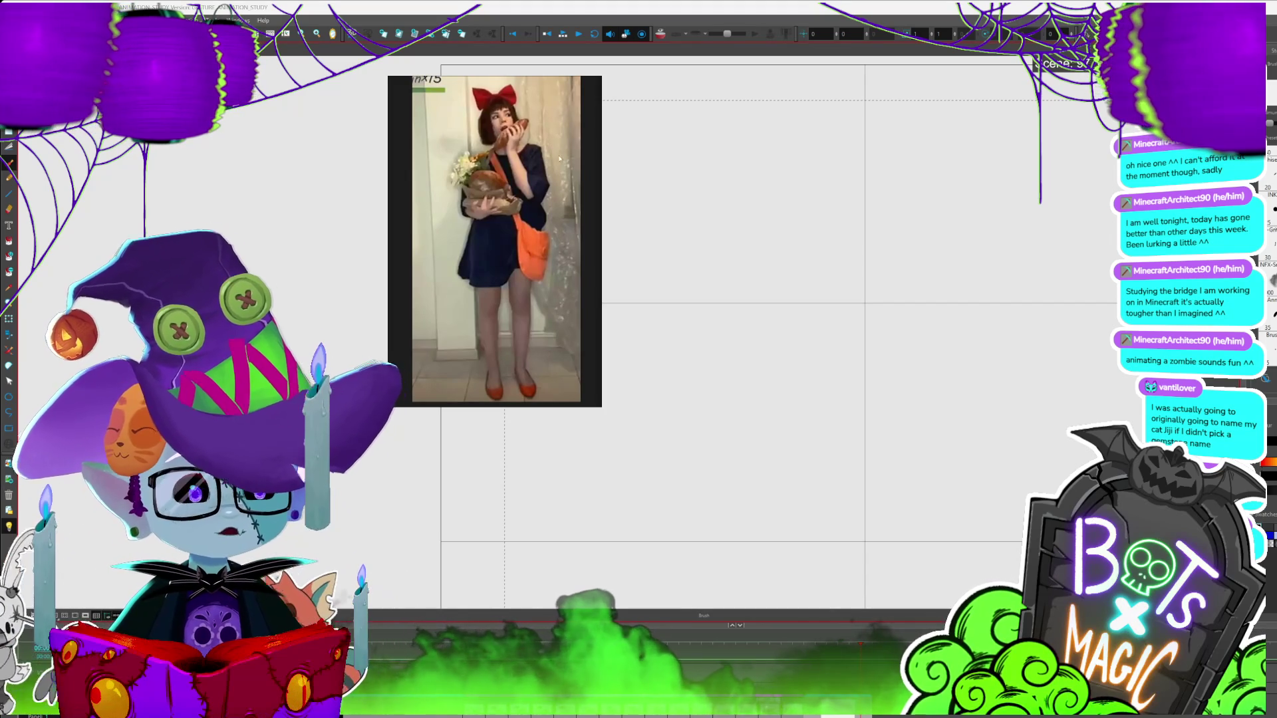
{"action": "mouse_move", "coordinate": [519, 81]}
{"action": "left_mouse_down"}
{"action": "mouse_move", "coordinate": [411, 70]}
{"action": "mouse_move", "coordinate": [422, 72]}
{"action": "left_mouse_up"}
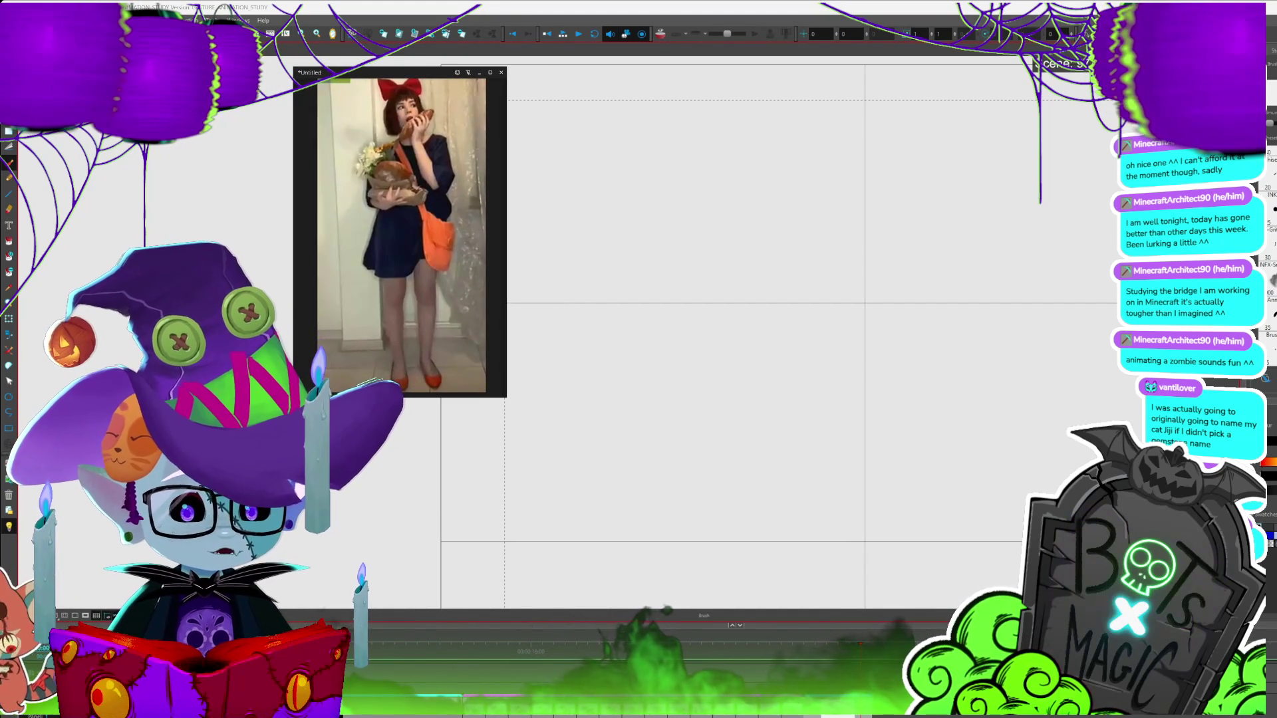
{"action": "left_click_drag", "start_coordinate": [925, 246], "coordinate": [840, 279]}
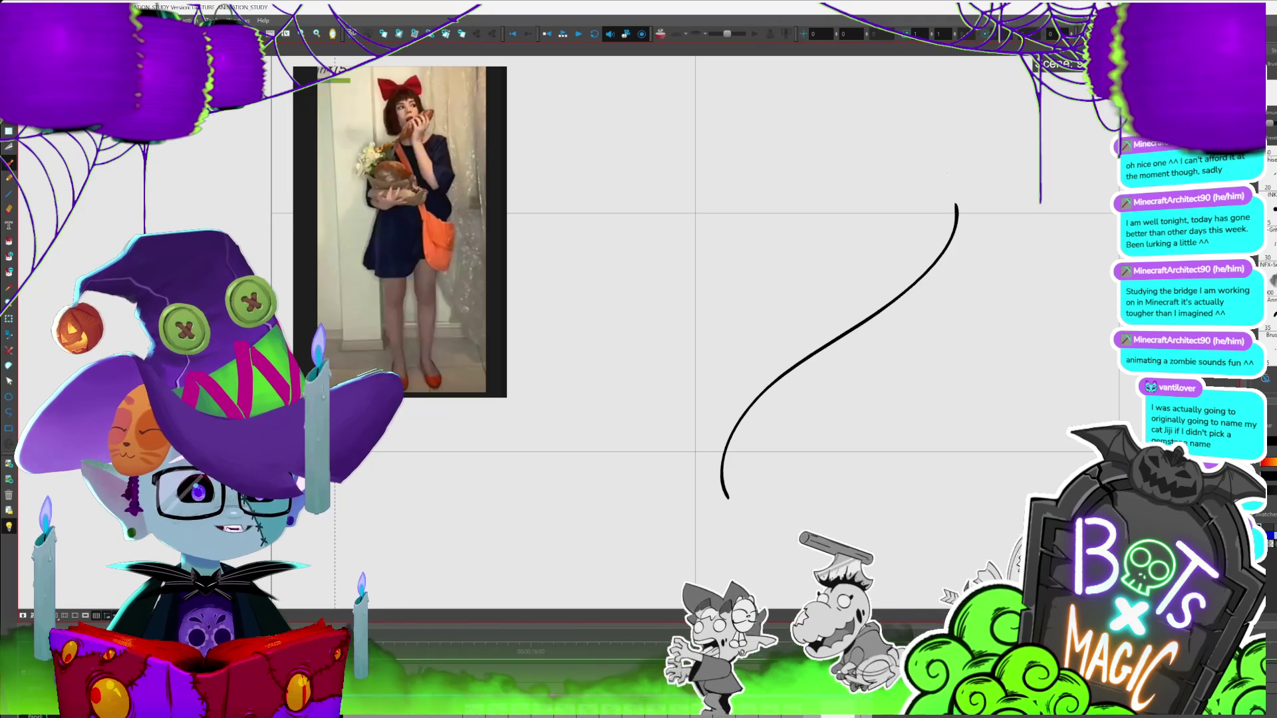
Undo the stray curved stroke with Ctrl+Z before sketching the girl
{"action": "key", "text": "ctrl+z"}
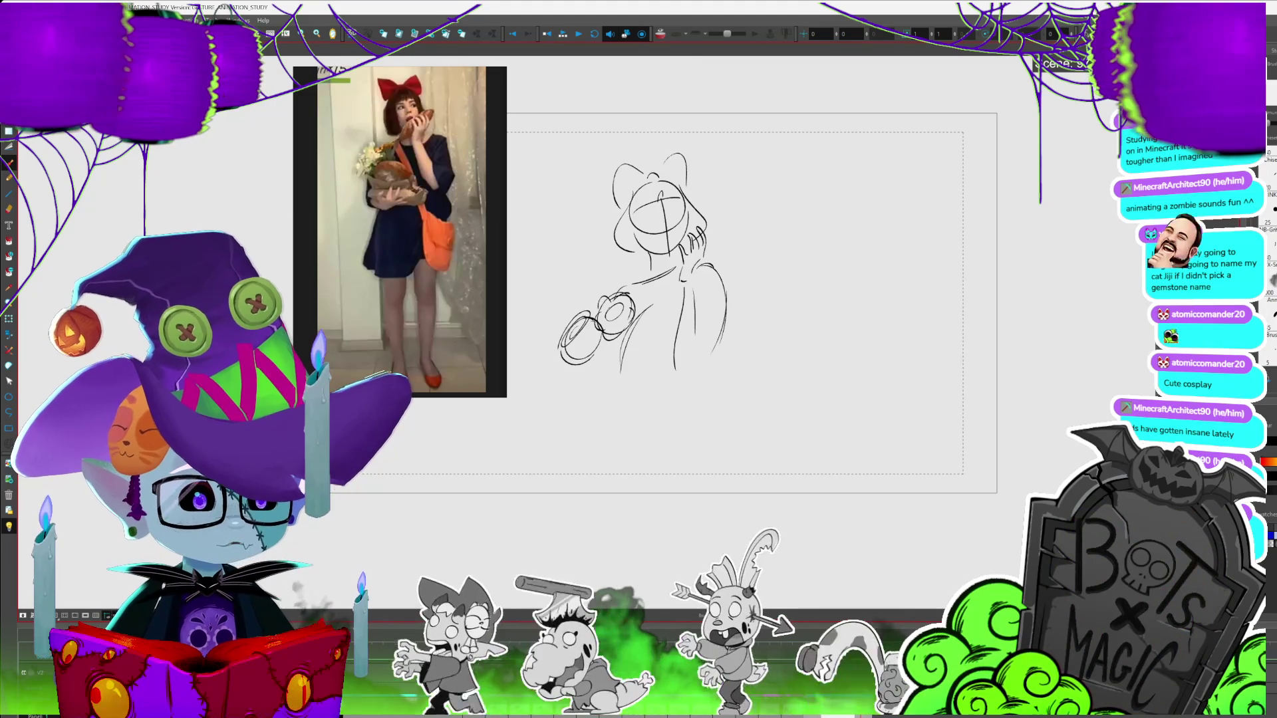
Add pencil strokes around the girl's hand, face and shoulder
{"action": "left_click_drag", "start_coordinate": [787, 439], "coordinate": [784, 409]}
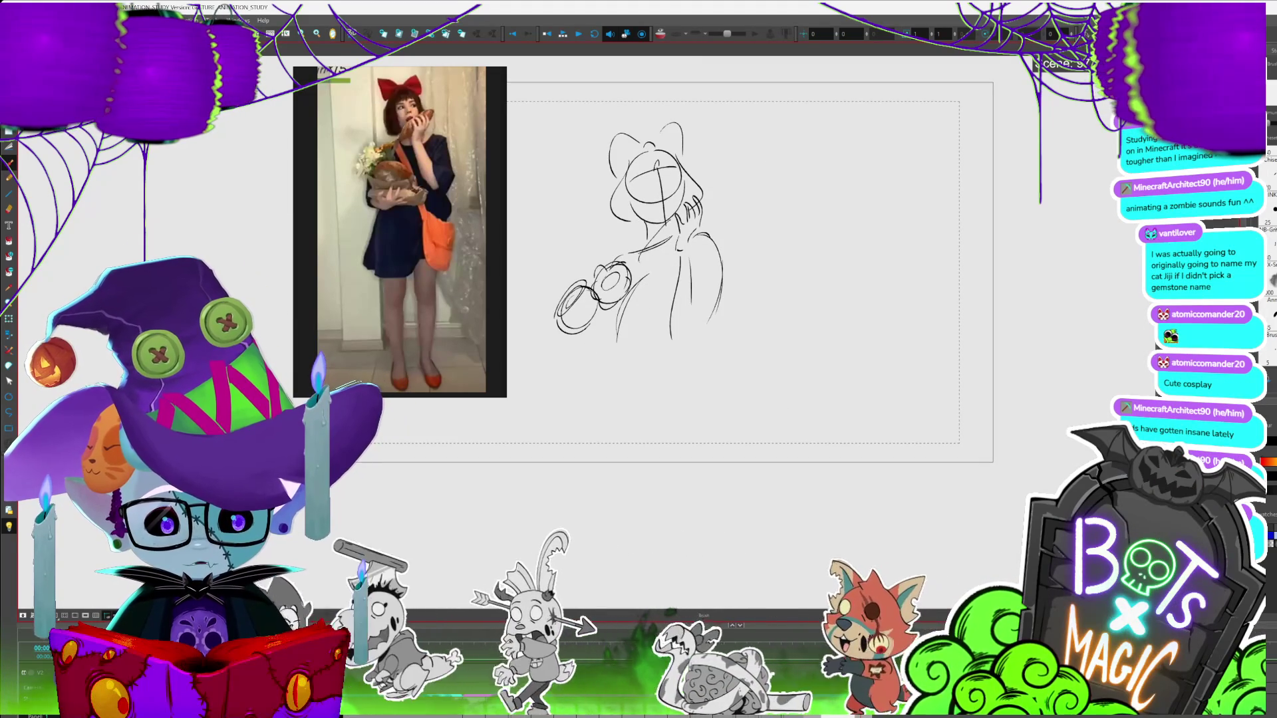
{"action": "left_click_drag", "start_coordinate": [688, 203], "coordinate": [723, 194]}
{"action": "left_click_drag", "start_coordinate": [640, 261], "coordinate": [672, 243]}
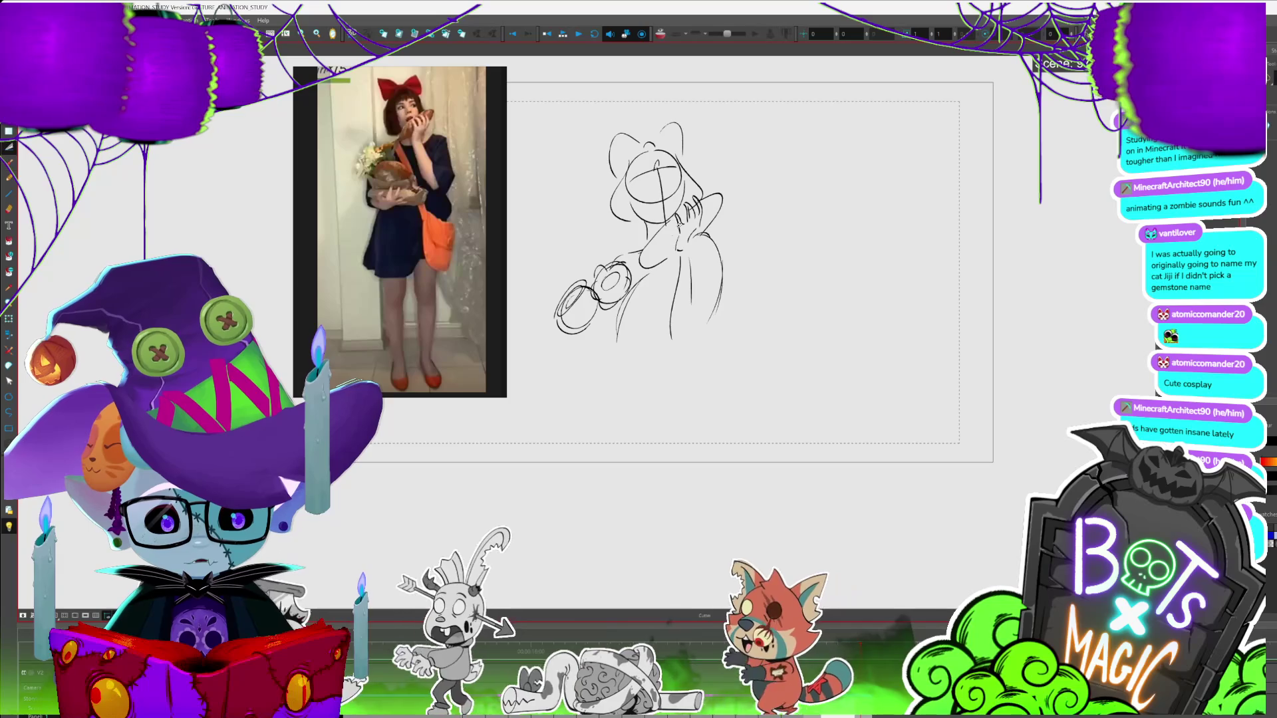
Undo the closed-eye strokes so the face can be redrawn with open eyes
{"action": "left_click_drag", "start_coordinate": [668, 174], "coordinate": [698, 225]}
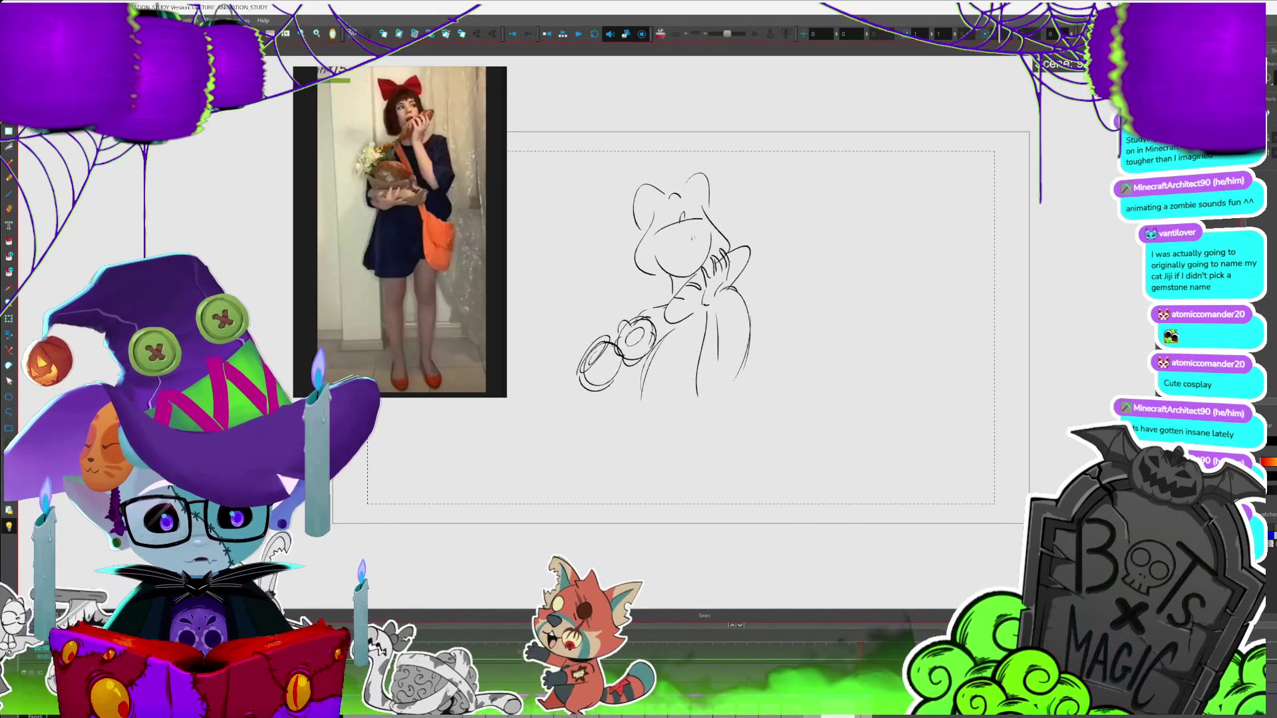
{"action": "key", "text": "alt+b"}
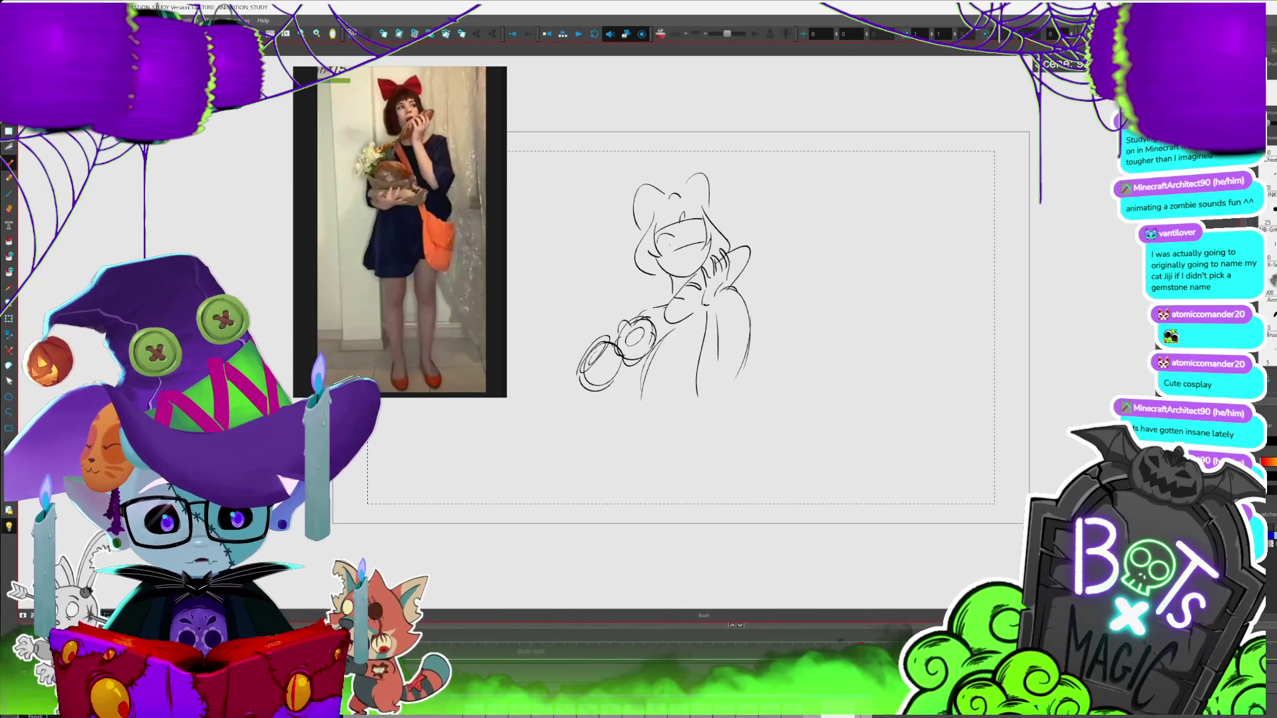
{"action": "key", "text": "alt+s"}
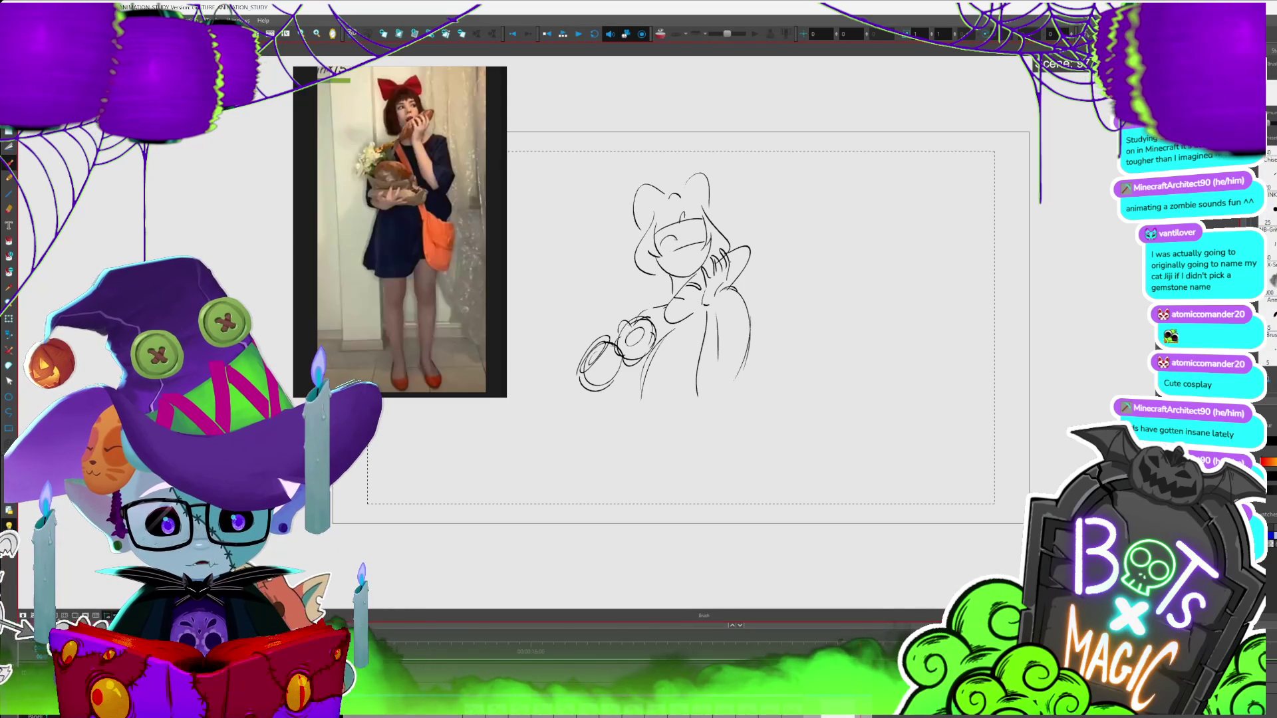
{"action": "key", "text": "ctrl+z"}
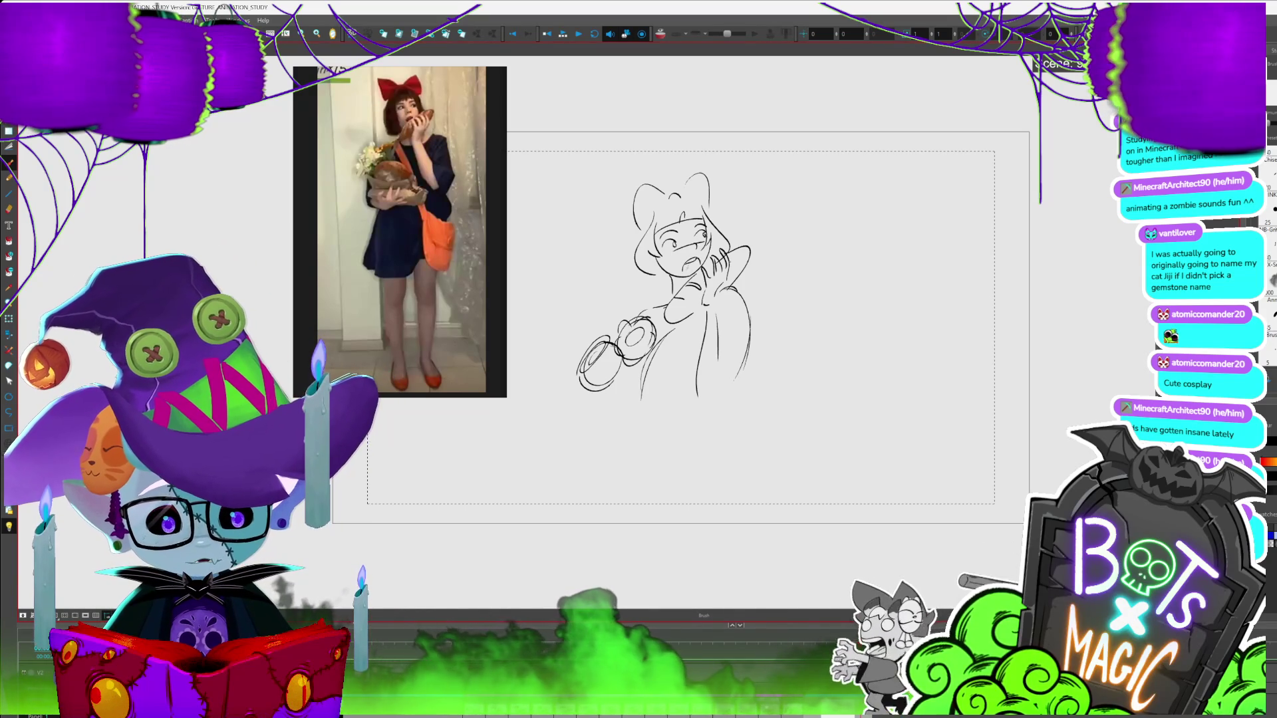
{"action": "left_click_drag", "start_coordinate": [665, 299], "coordinate": [627, 262]}
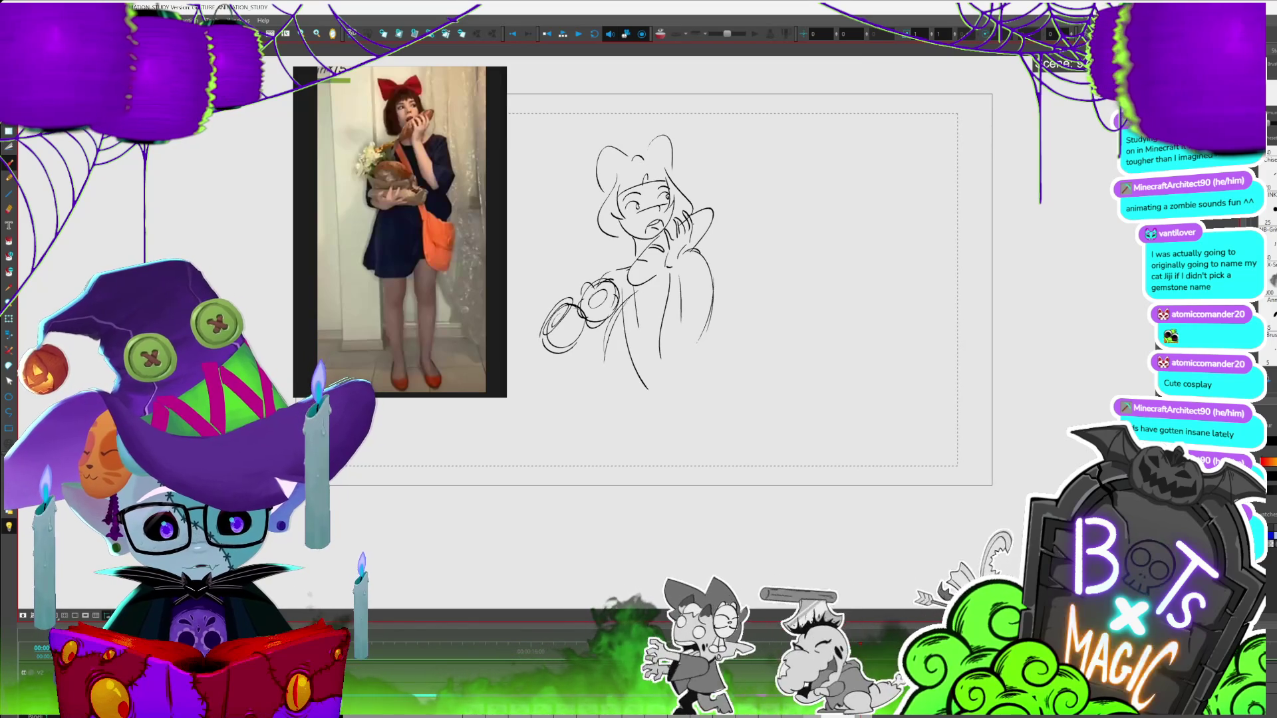
Draw a short line below the lower arm, redoing it once
{"action": "left_click_drag", "start_coordinate": [665, 300], "coordinate": [720, 216]}
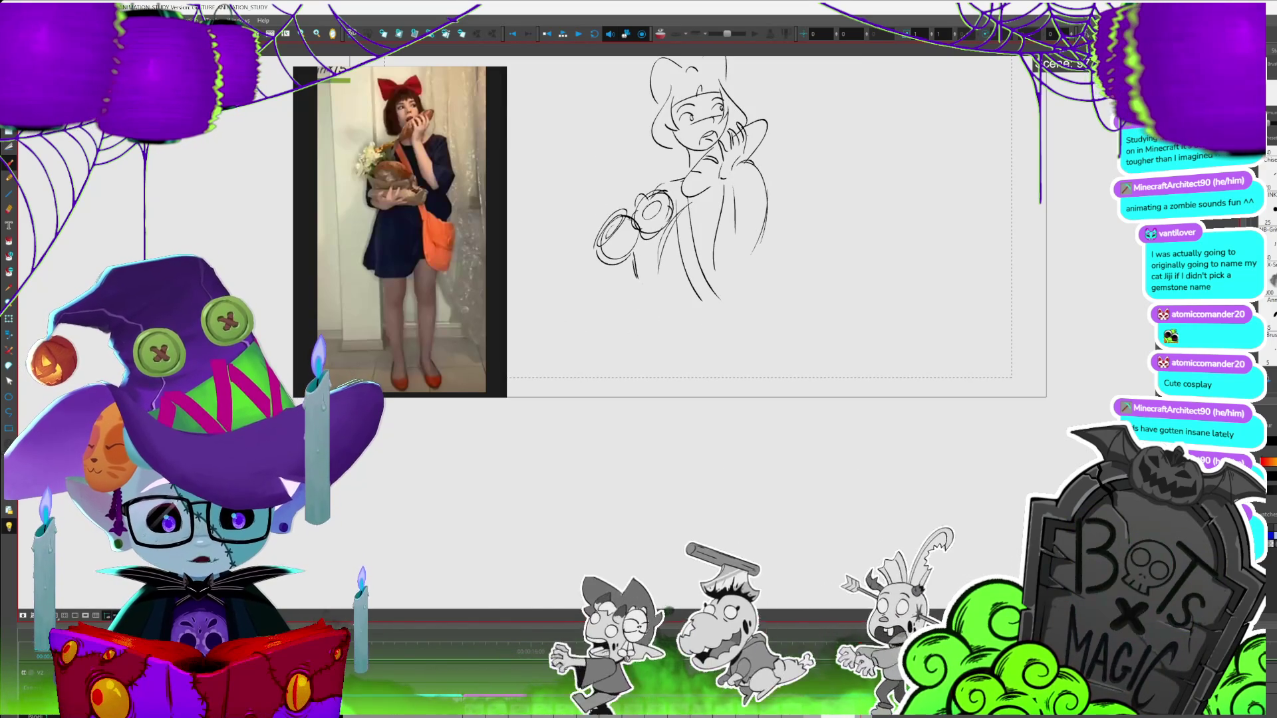
{"action": "left_click_drag", "start_coordinate": [636, 265], "coordinate": [636, 278]}
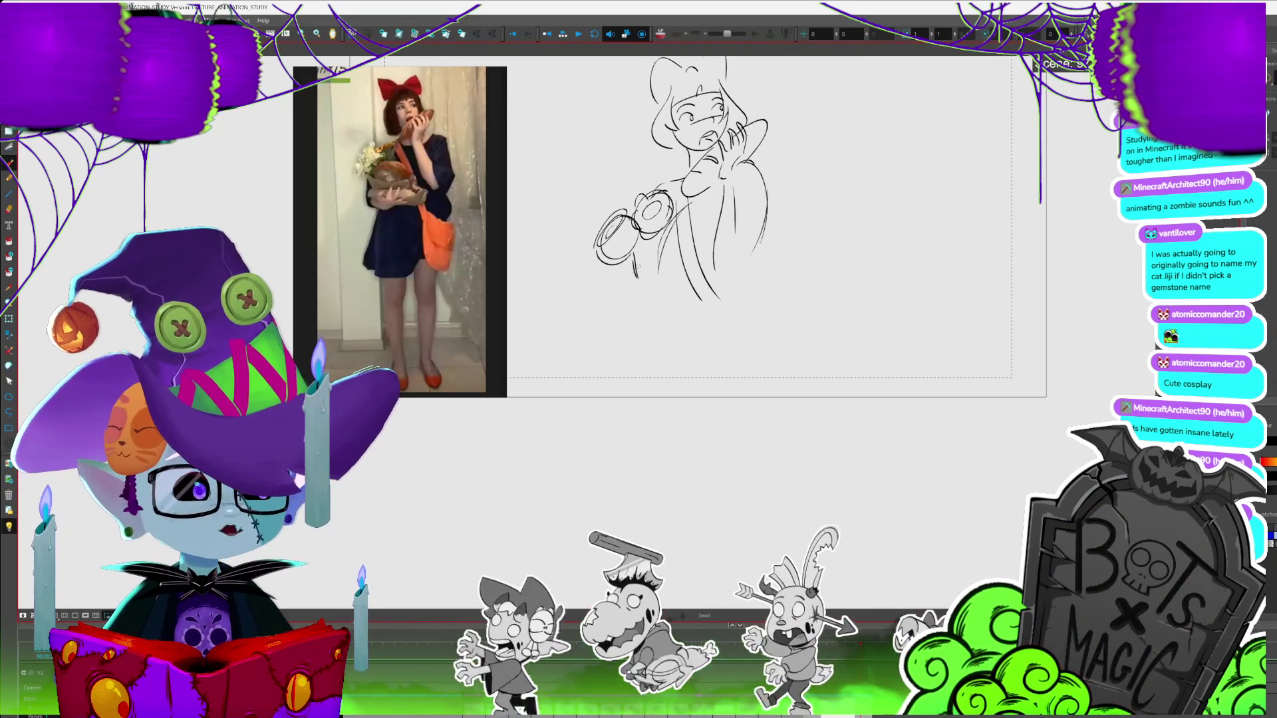
{"action": "key", "text": "ctrl+z"}
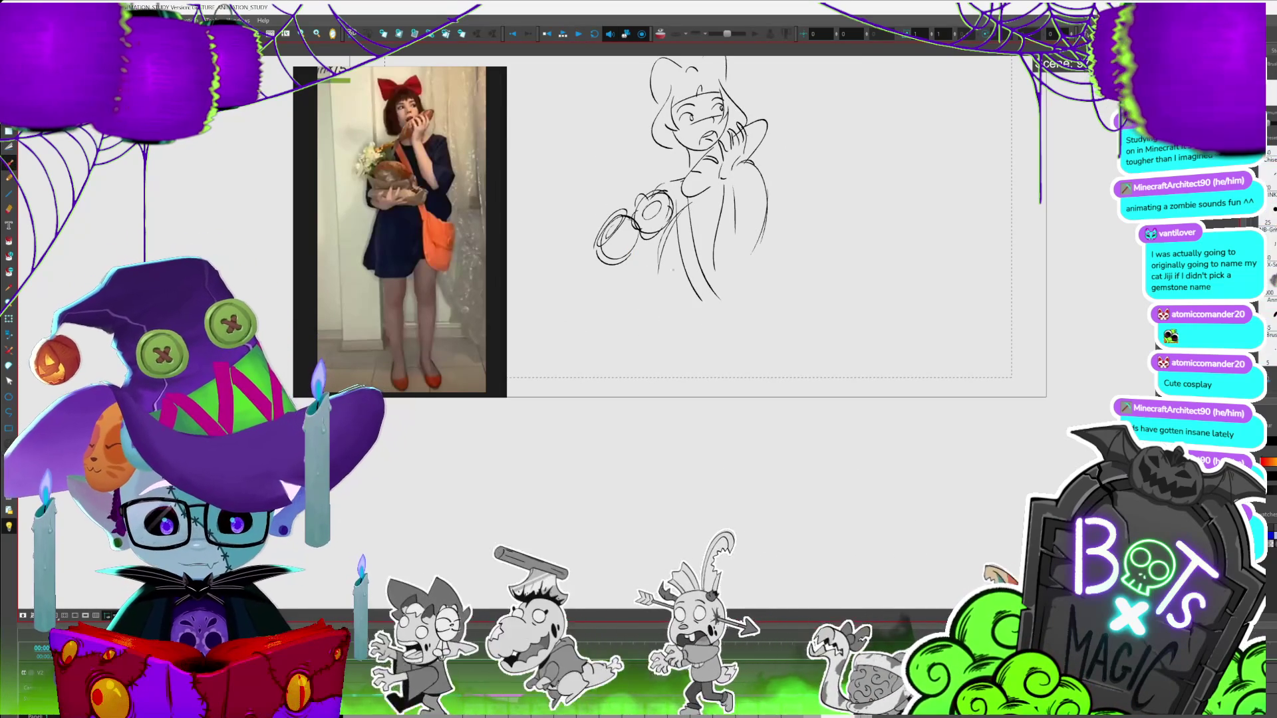
{"action": "mouse_move", "coordinate": [623, 282]}
{"action": "left_mouse_down"}
{"action": "mouse_move", "coordinate": [655, 285]}
{"action": "mouse_move", "coordinate": [647, 294]}
{"action": "left_mouse_up"}
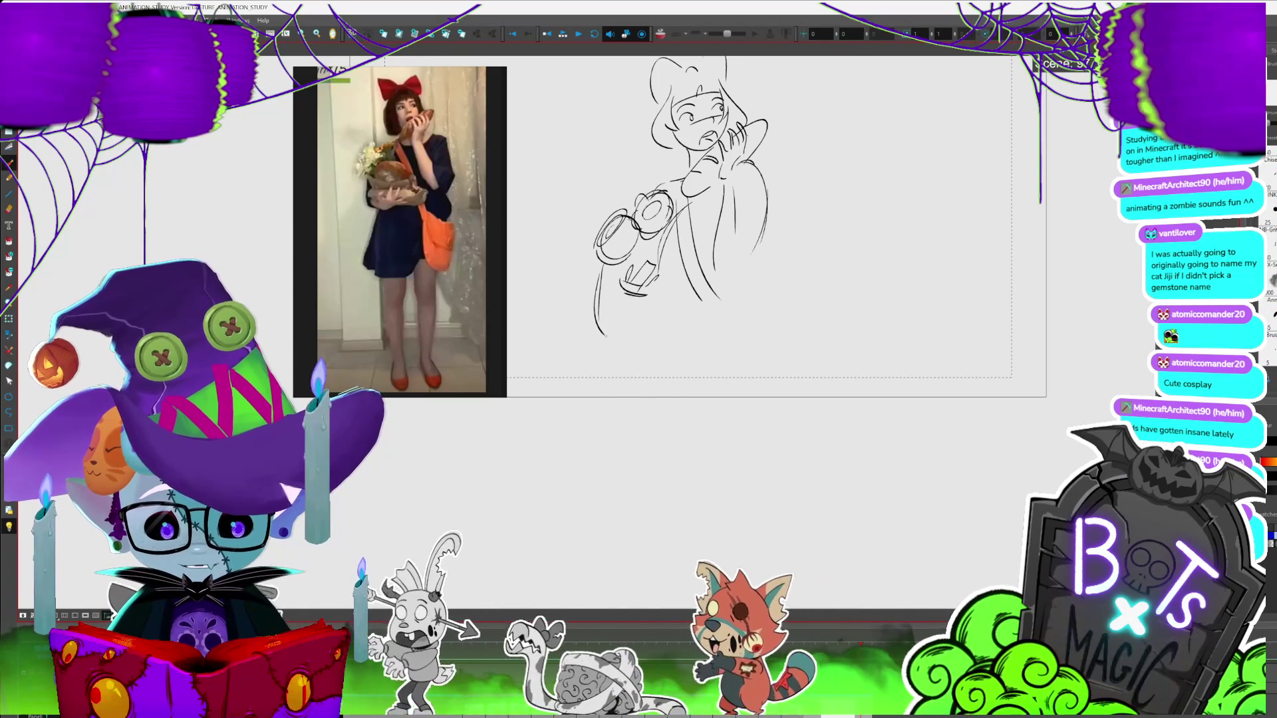
Sketch a hooked line, the curve down the figure's right side, and a long front line
{"action": "scroll", "coordinate": [685, 199], "scroll_direction": "down", "scroll_amount": 2}
{"action": "left_click_drag", "start_coordinate": [730, 261], "coordinate": [713, 270]}
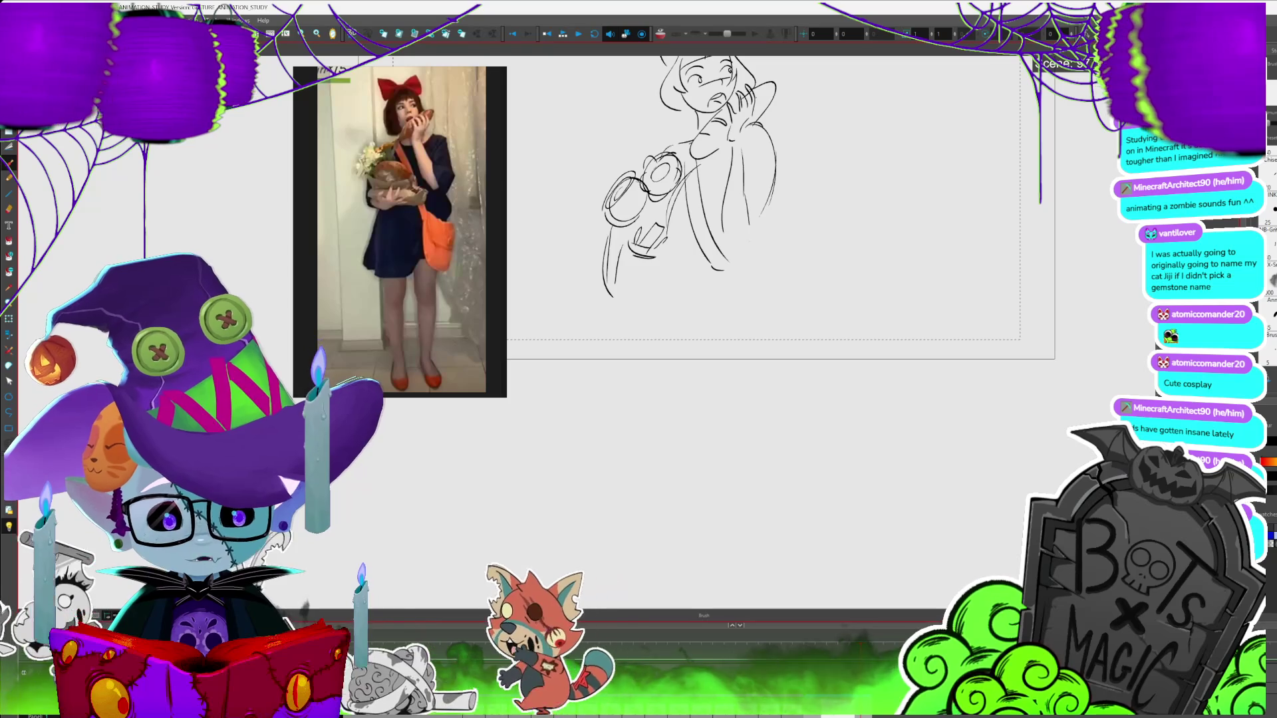
{"action": "left_click_drag", "start_coordinate": [762, 199], "coordinate": [735, 263]}
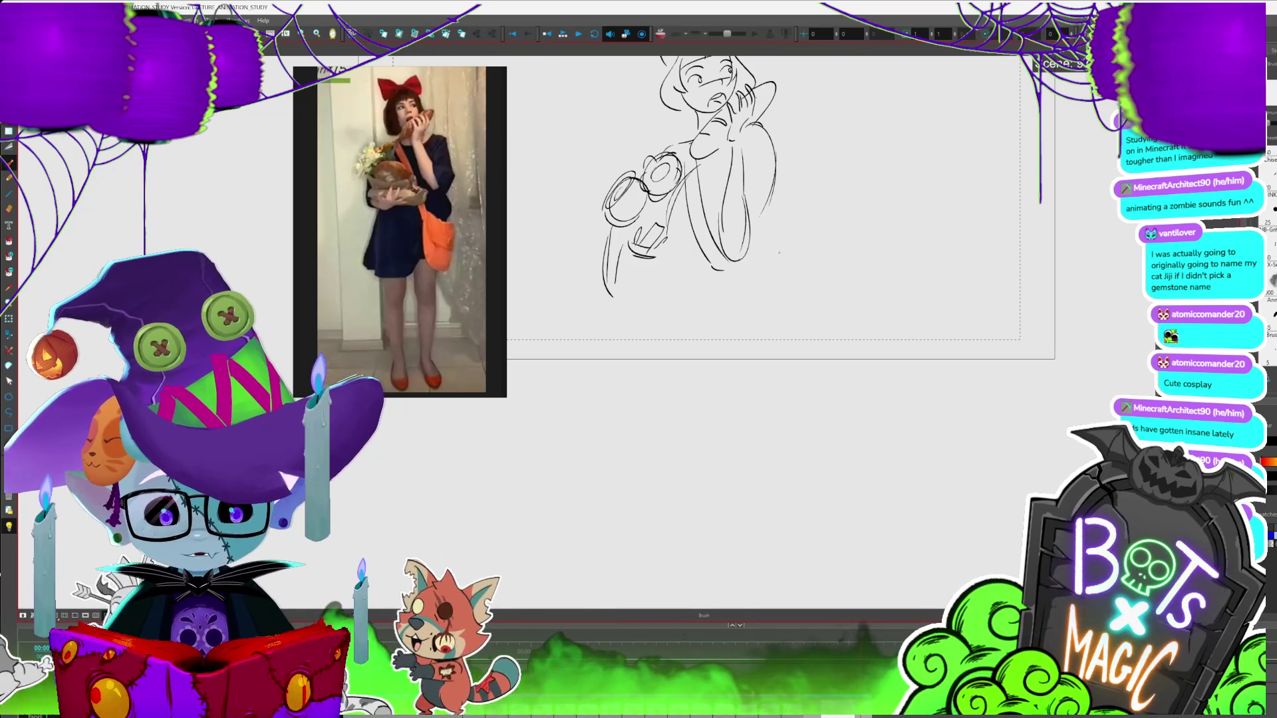
{"action": "key", "text": "alt+s"}
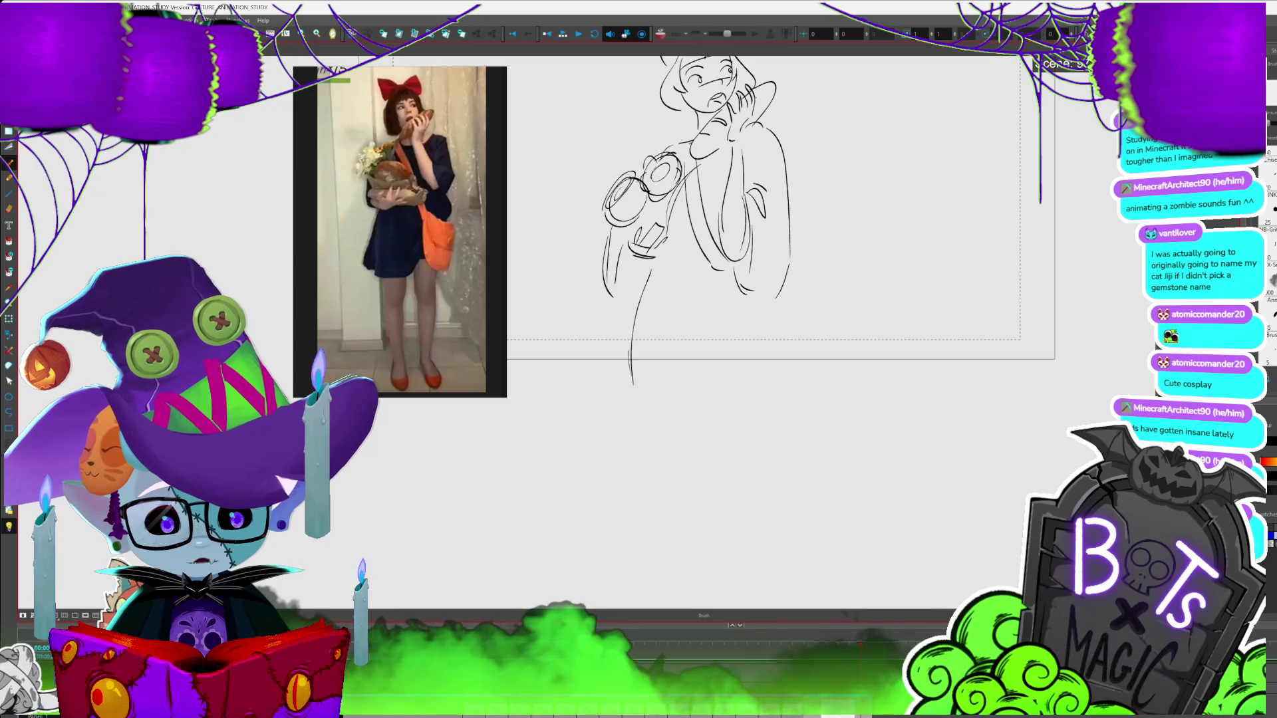
{"action": "left_click_drag", "start_coordinate": [645, 273], "coordinate": [632, 384]}
Zoom out and draw the dress's vertical line and the first leg lines below it
{"action": "key", "text": "2"}
{"action": "key", "text": "alt+s"}
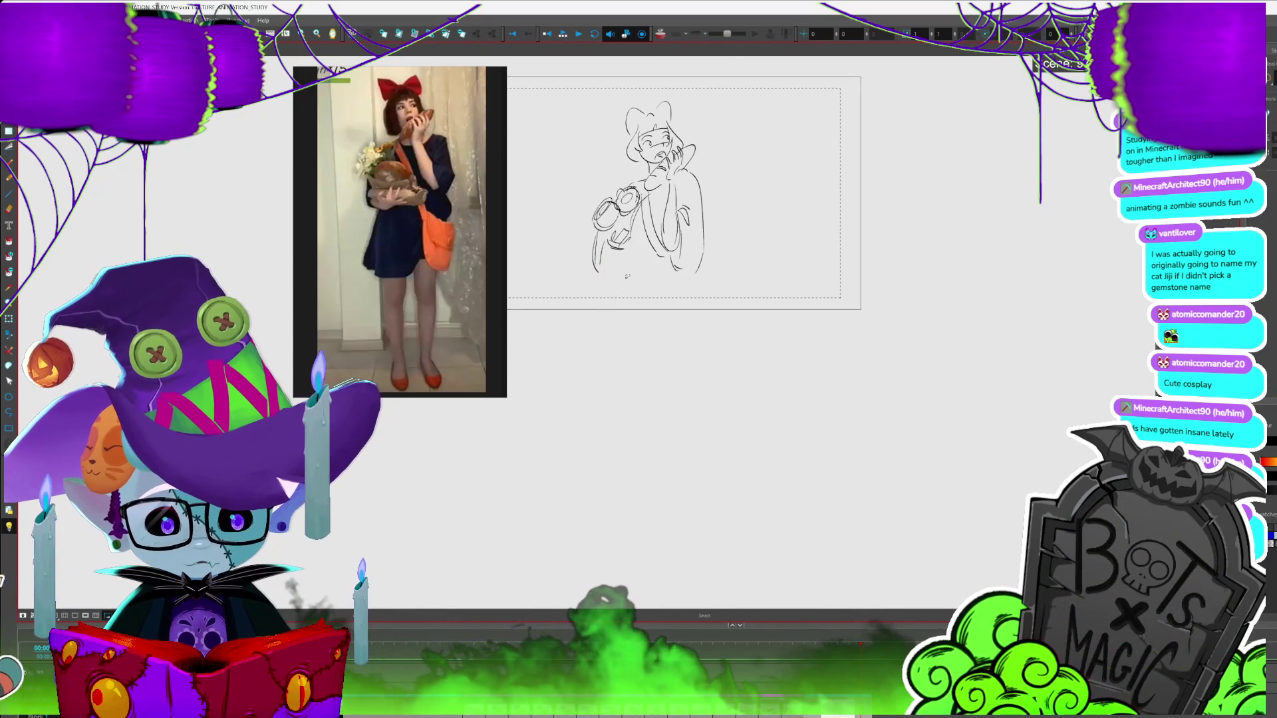
{"action": "key", "text": "alt+b"}
{"action": "left_click_drag", "start_coordinate": [620, 255], "coordinate": [623, 324]}
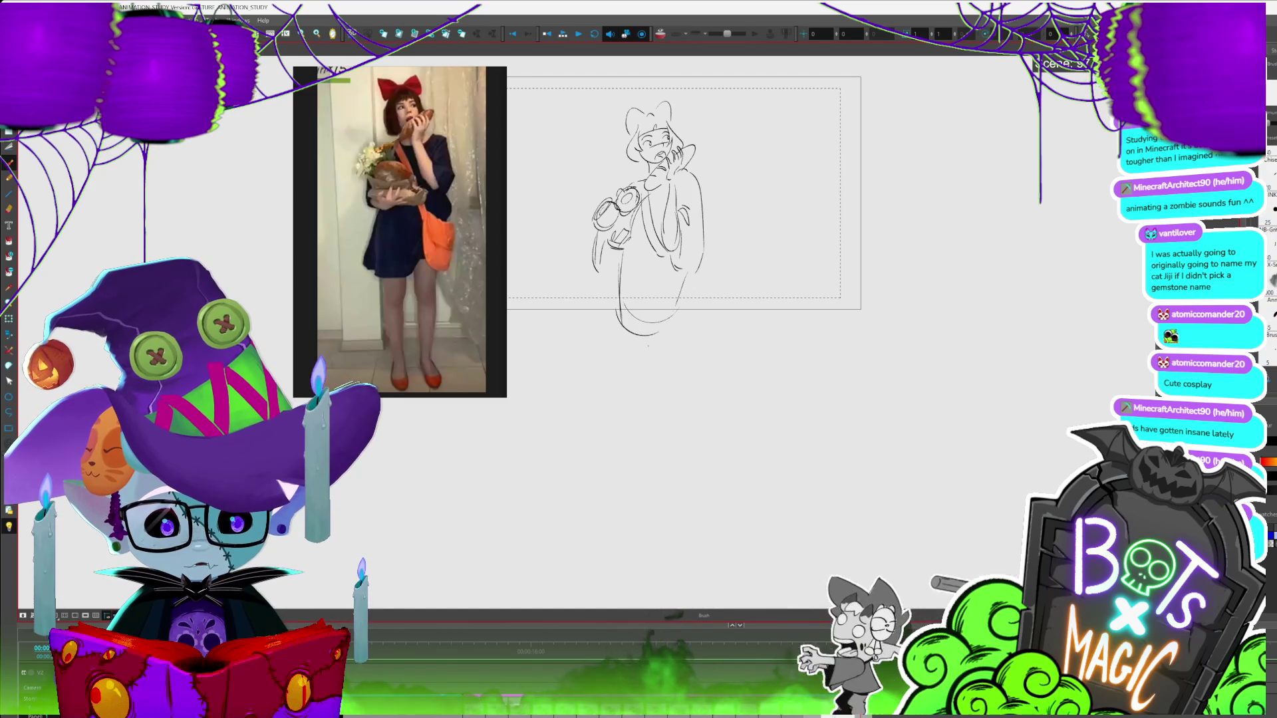
{"action": "left_click_drag", "start_coordinate": [637, 336], "coordinate": [632, 402]}
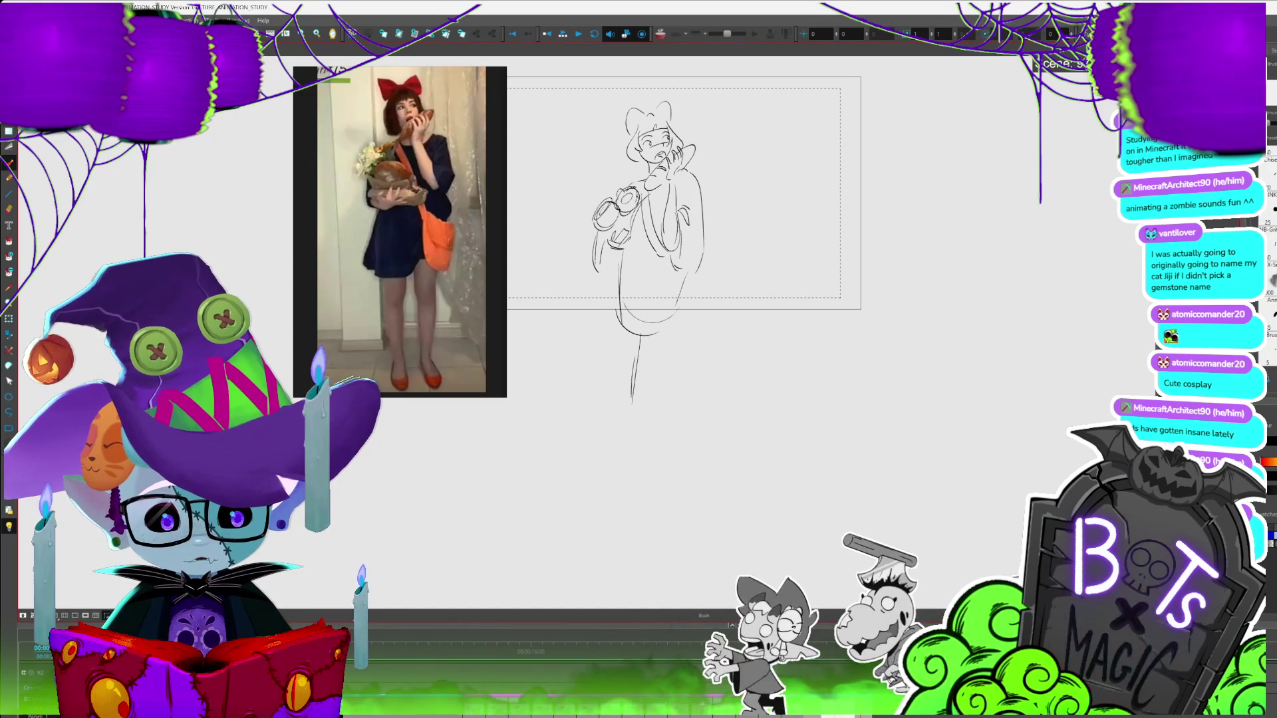
{"action": "mouse_move", "coordinate": [695, 286]}
{"action": "left_mouse_down"}
{"action": "mouse_move", "coordinate": [651, 404]}
{"action": "mouse_move", "coordinate": [656, 466]}
{"action": "left_mouse_up"}
Select the lower leg strokes and redraw the legs down to the feet
{"action": "key", "text": "alt+s"}
{"action": "mouse_move", "coordinate": [615, 266]}
{"action": "left_mouse_down"}
{"action": "mouse_move", "coordinate": [670, 456]}
{"action": "mouse_move", "coordinate": [665, 436]}
{"action": "left_mouse_up"}
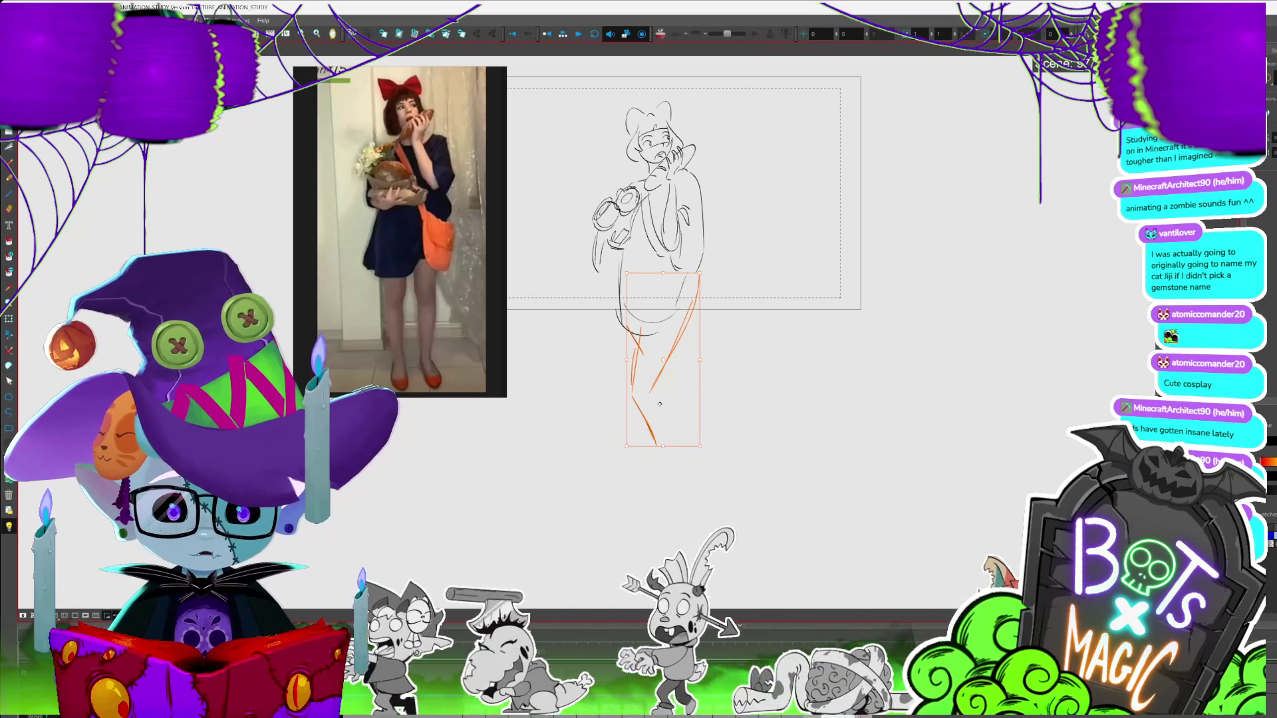
{"action": "key", "text": "alt+b"}
{"action": "scroll", "coordinate": [660, 404], "scroll_direction": "down", "scroll_amount": 2}
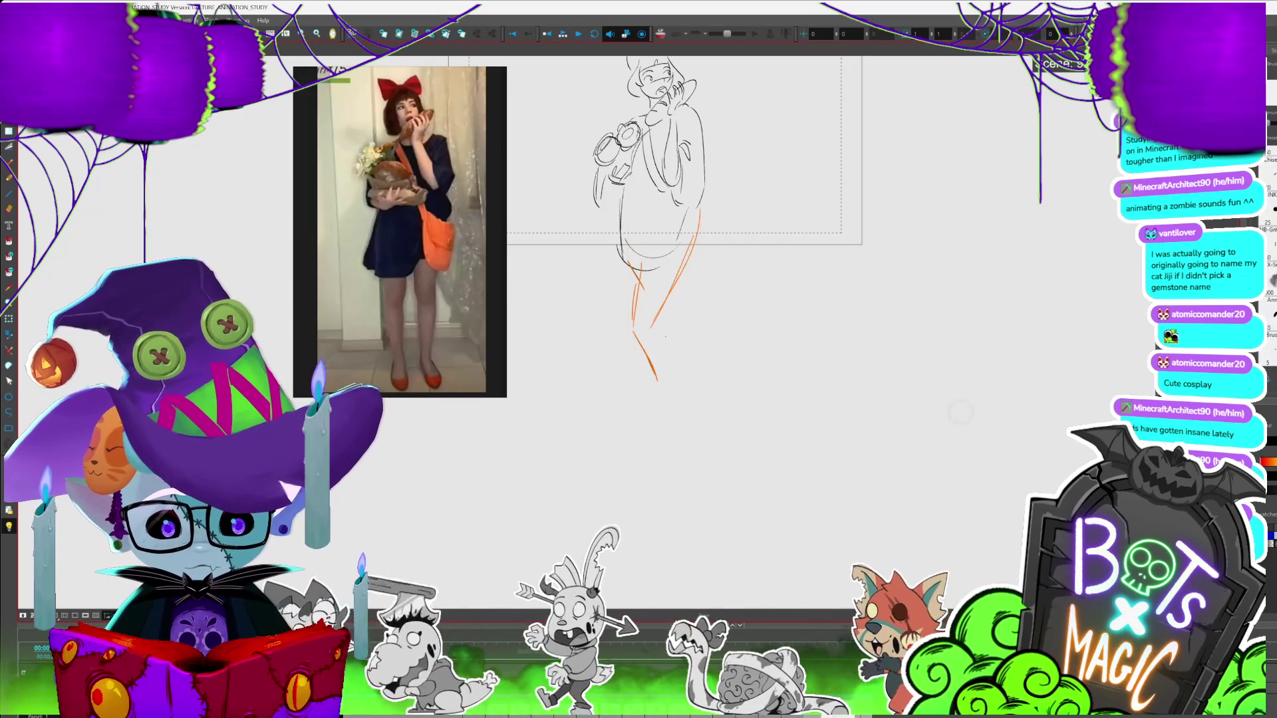
{"action": "left_click_drag", "start_coordinate": [640, 262], "coordinate": [674, 419]}
{"action": "left_click_drag", "start_coordinate": [665, 300], "coordinate": [677, 429]}
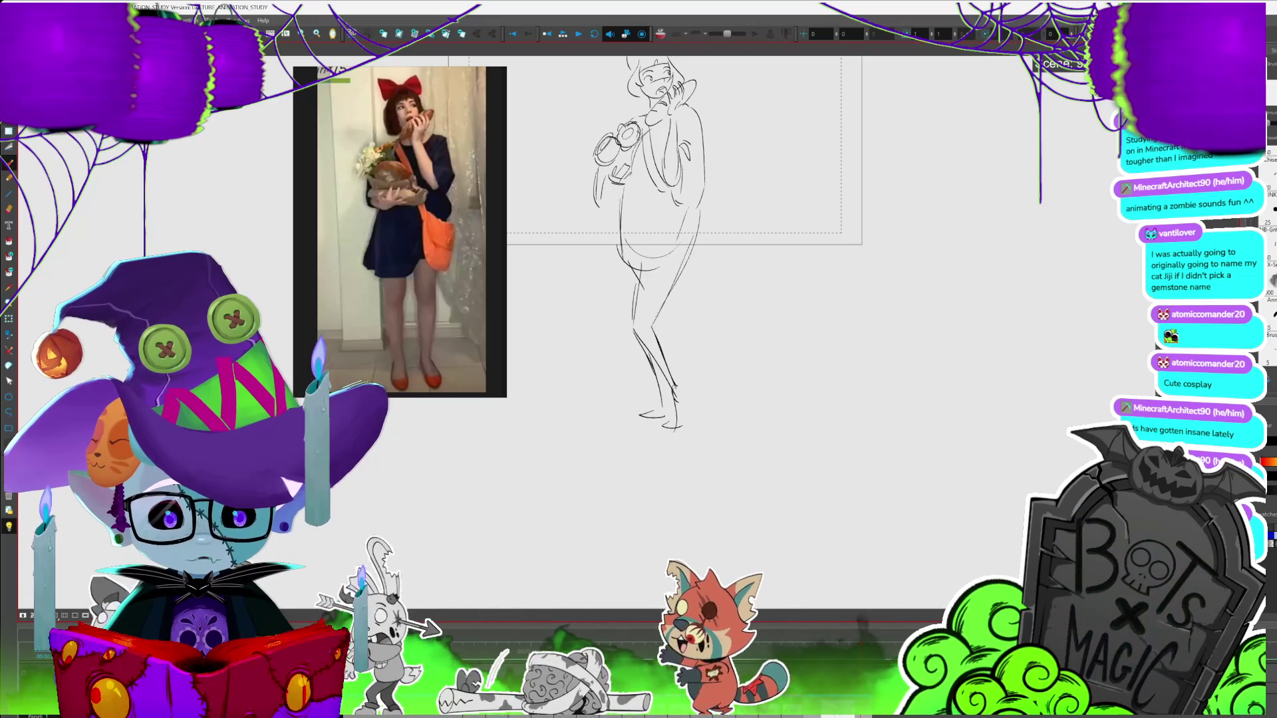
{"action": "scroll", "coordinate": [665, 280], "scroll_direction": "up", "scroll_amount": 2}
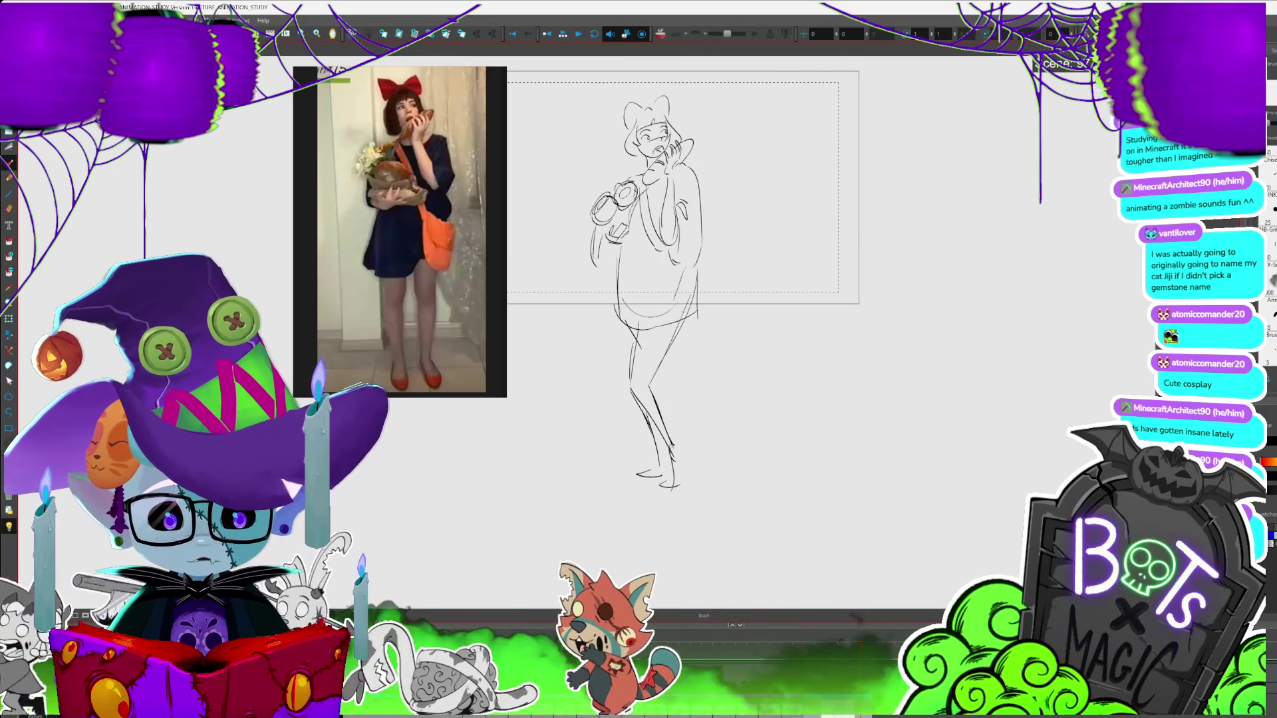
Nudge and delete a stray leg stroke, then remove the reference photo, keeping its black backing
{"action": "key", "text": "alt+s"}
{"action": "left_click_drag", "start_coordinate": [680, 327], "coordinate": [680, 334]}
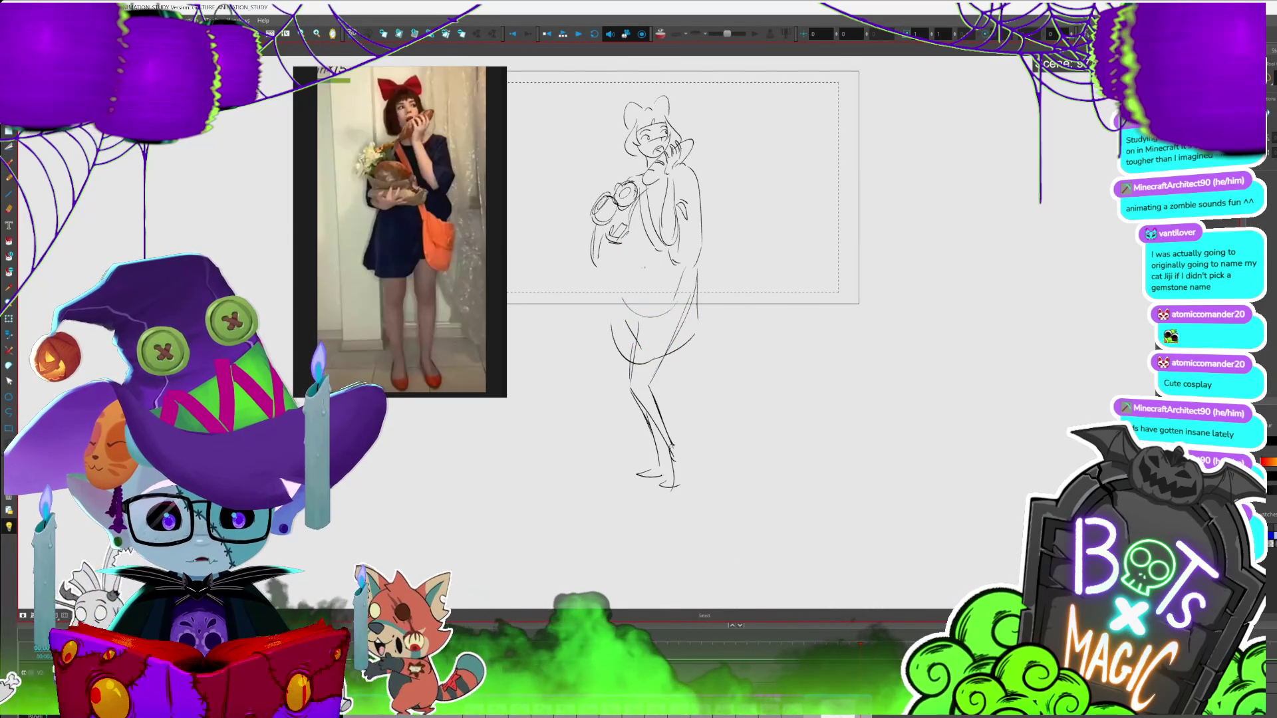
{"action": "key", "text": "alt+b"}
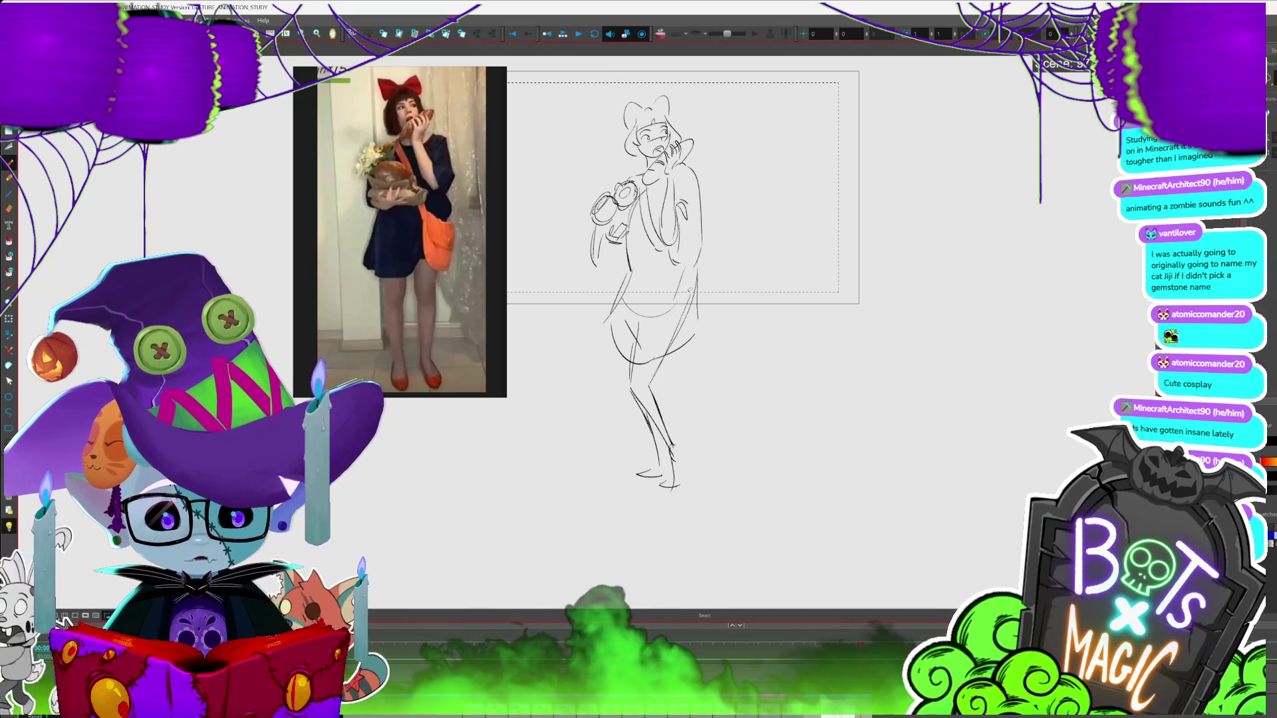
{"action": "key", "text": "Delete"}
{"action": "key", "text": "alt+b"}
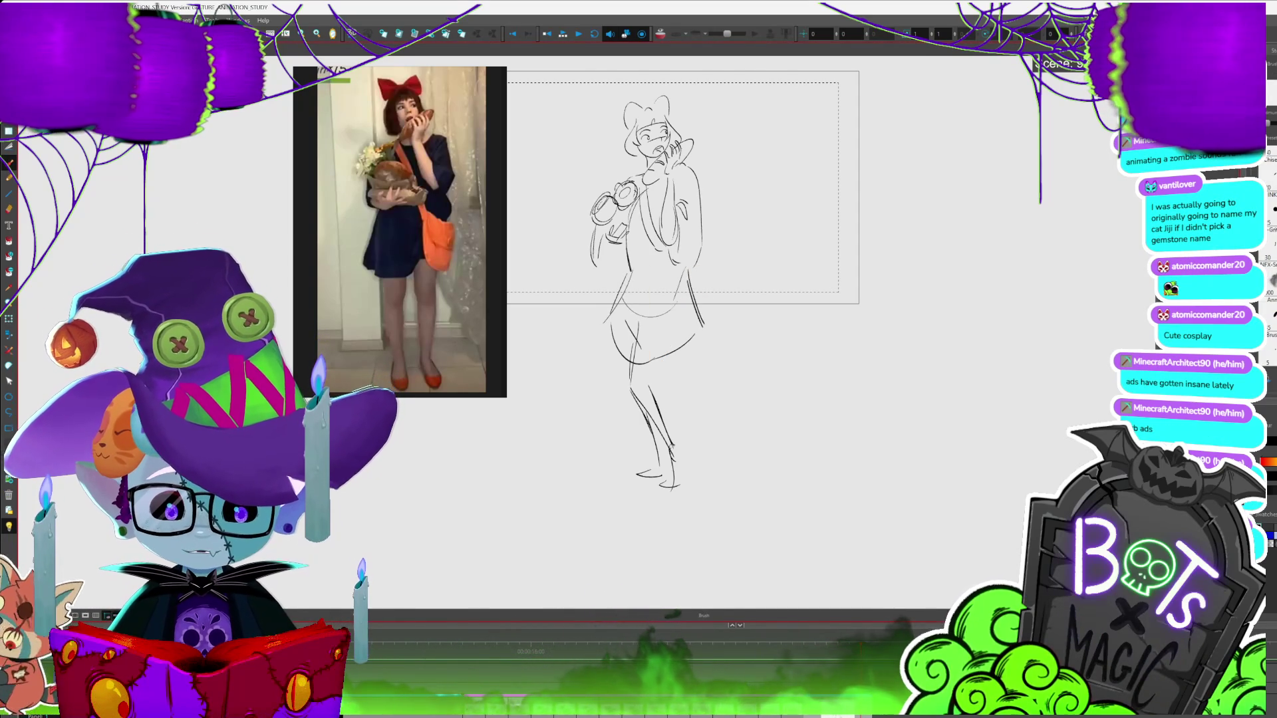
{"action": "left_click", "coordinate": [416, 229]}
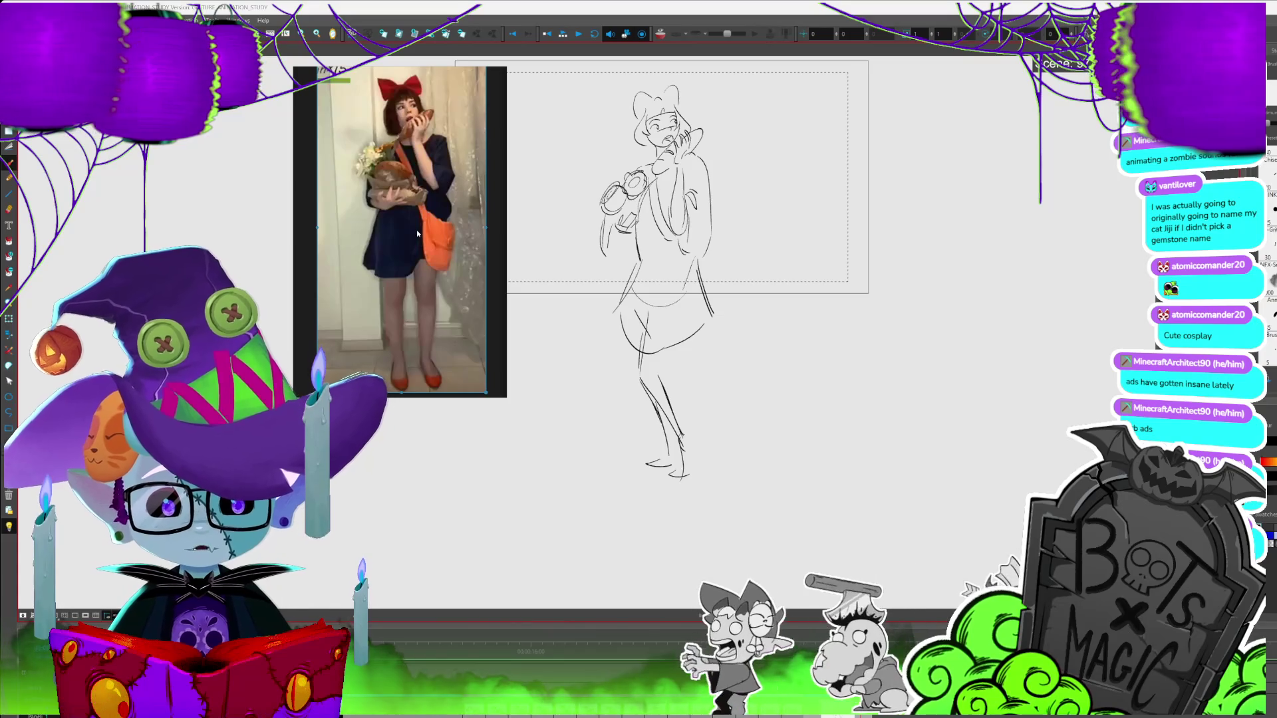
{"action": "key", "text": "Delete"}
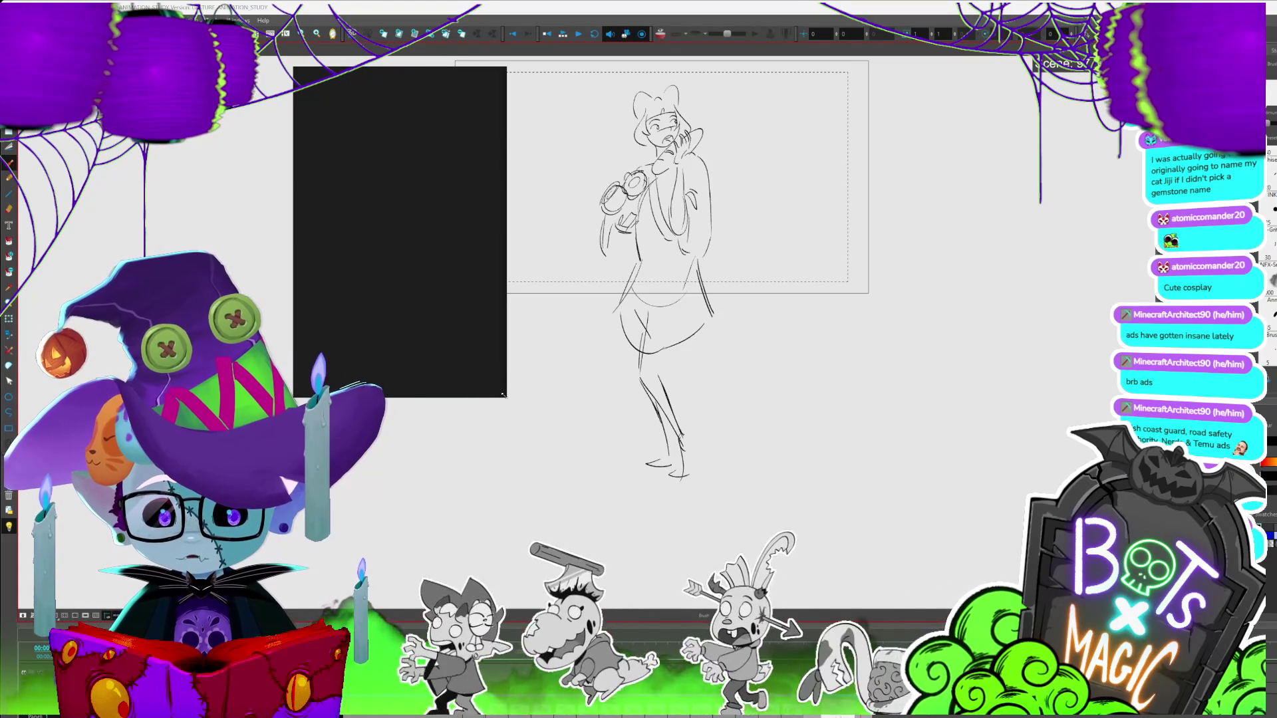
Enlarge the black backing and paste the grid of cosplay photo thumbnails into view
{"action": "left_click_drag", "start_coordinate": [506, 397], "coordinate": [574, 462]}
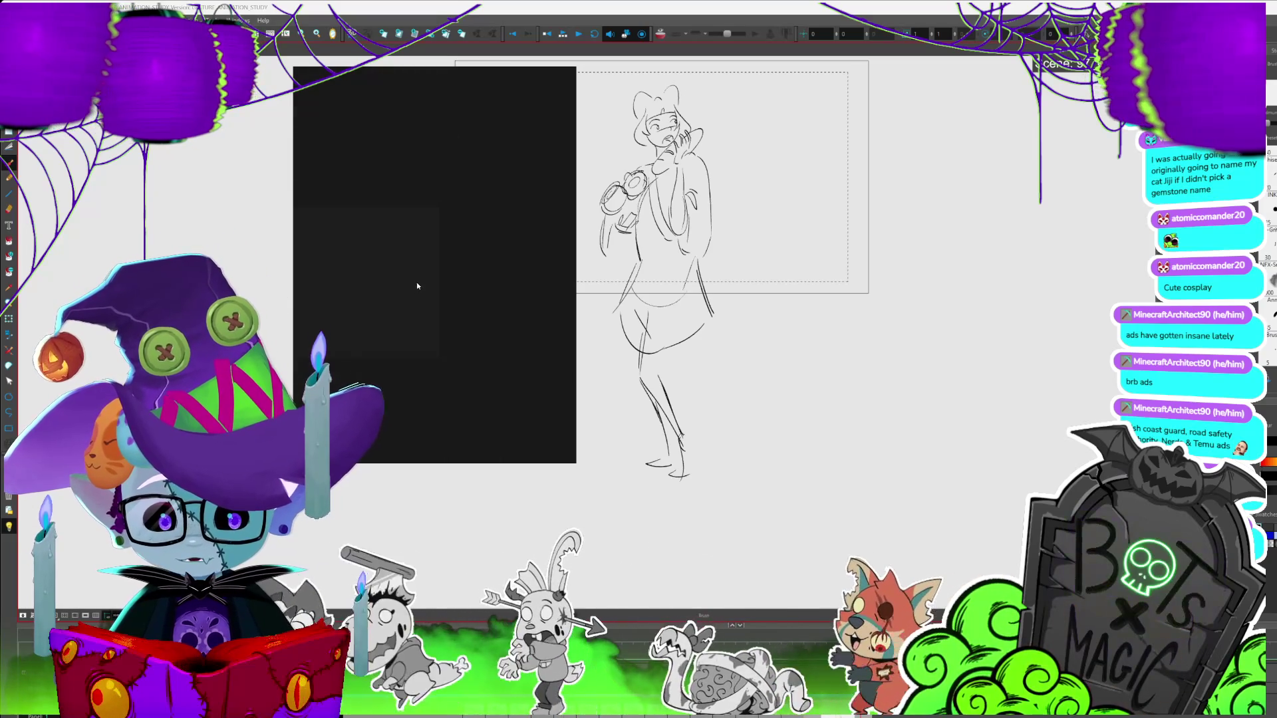
{"action": "key", "text": "ctrl+v"}
{"action": "left_click_drag", "start_coordinate": [347, 304], "coordinate": [457, 301]}
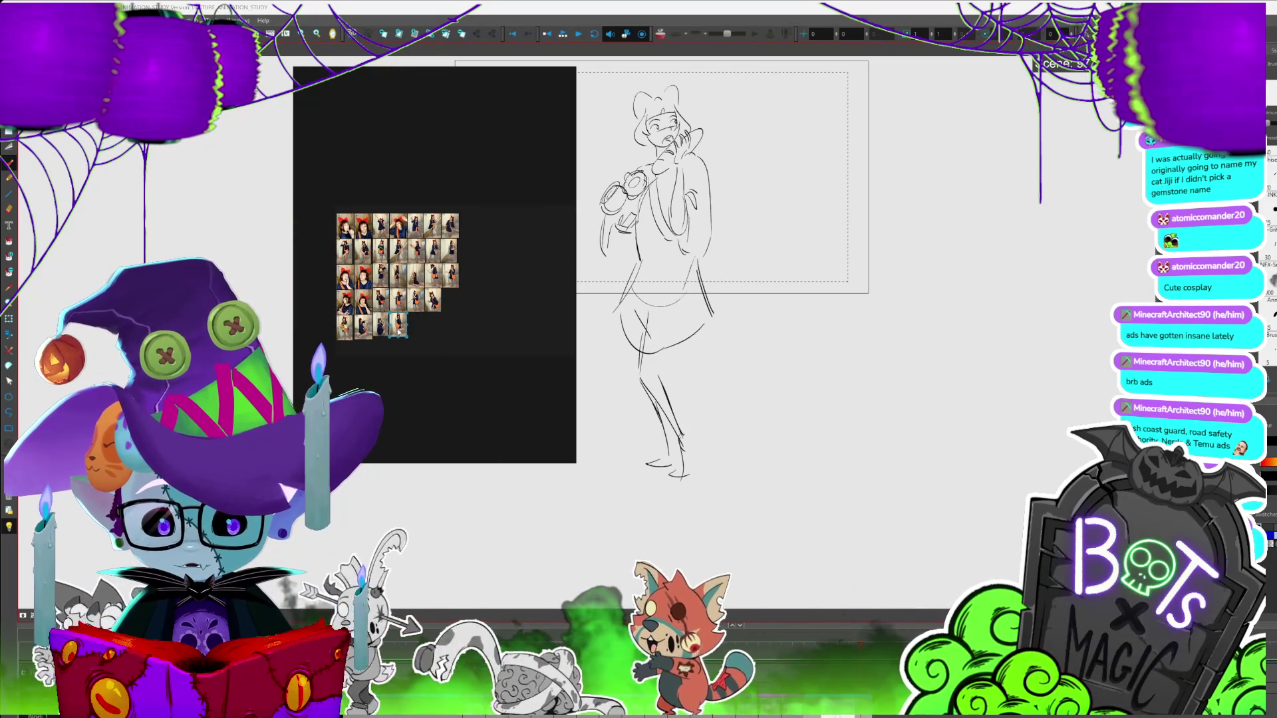
Zoom into the photo of the girl leaning with one leg raised and place it beside the canvas
{"action": "scroll", "coordinate": [401, 331], "scroll_direction": "up", "scroll_amount": 2}
{"action": "scroll", "coordinate": [401, 330], "scroll_direction": "up", "scroll_amount": 5}
{"action": "scroll", "coordinate": [400, 326], "scroll_direction": "up", "scroll_amount": 3}
{"action": "scroll", "coordinate": [400, 326], "scroll_direction": "up", "scroll_amount": 3}
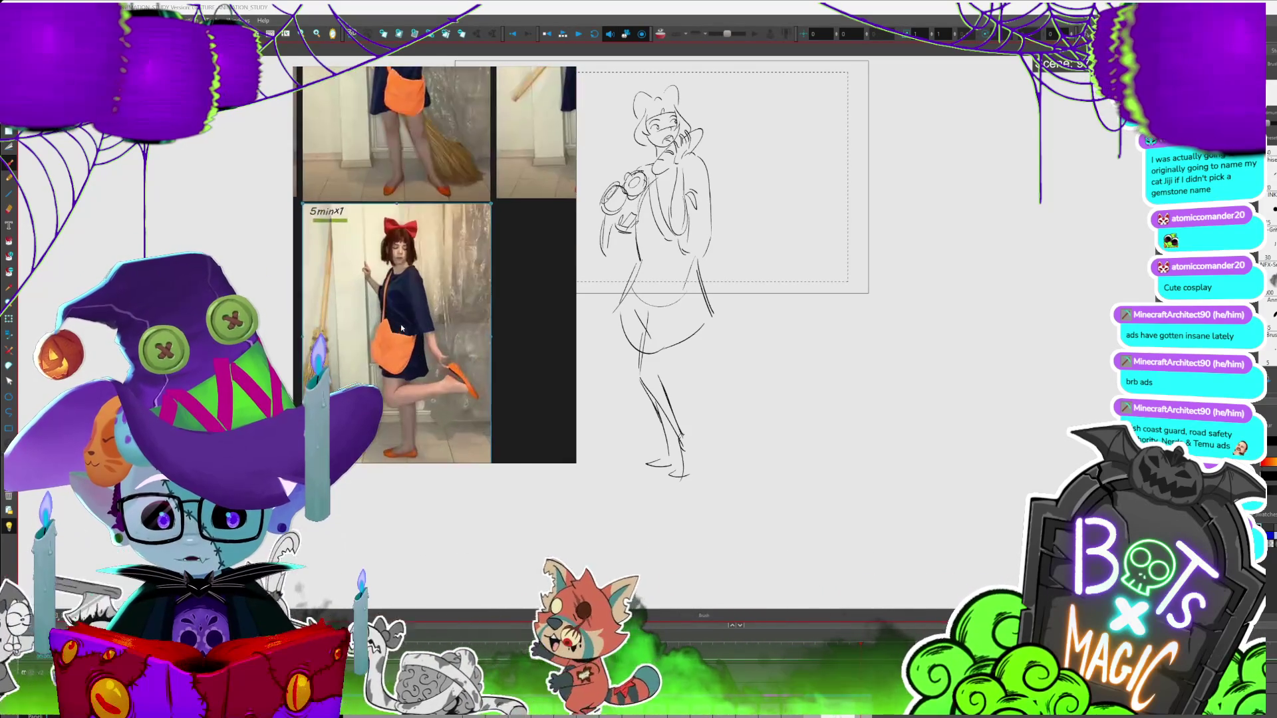
{"action": "scroll", "coordinate": [400, 325], "scroll_direction": "up", "scroll_amount": 2}
{"action": "scroll", "coordinate": [401, 325], "scroll_direction": "up", "scroll_amount": 2}
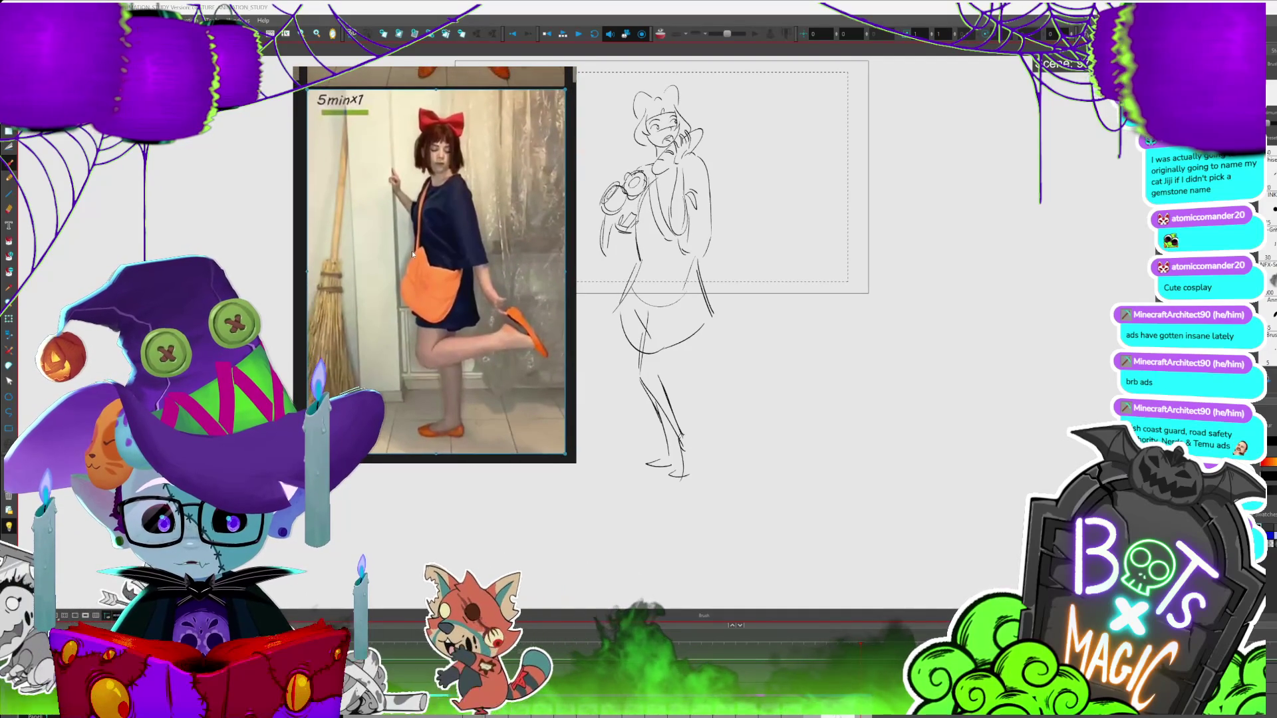
{"action": "scroll", "coordinate": [411, 245], "scroll_direction": "up", "scroll_amount": 1}
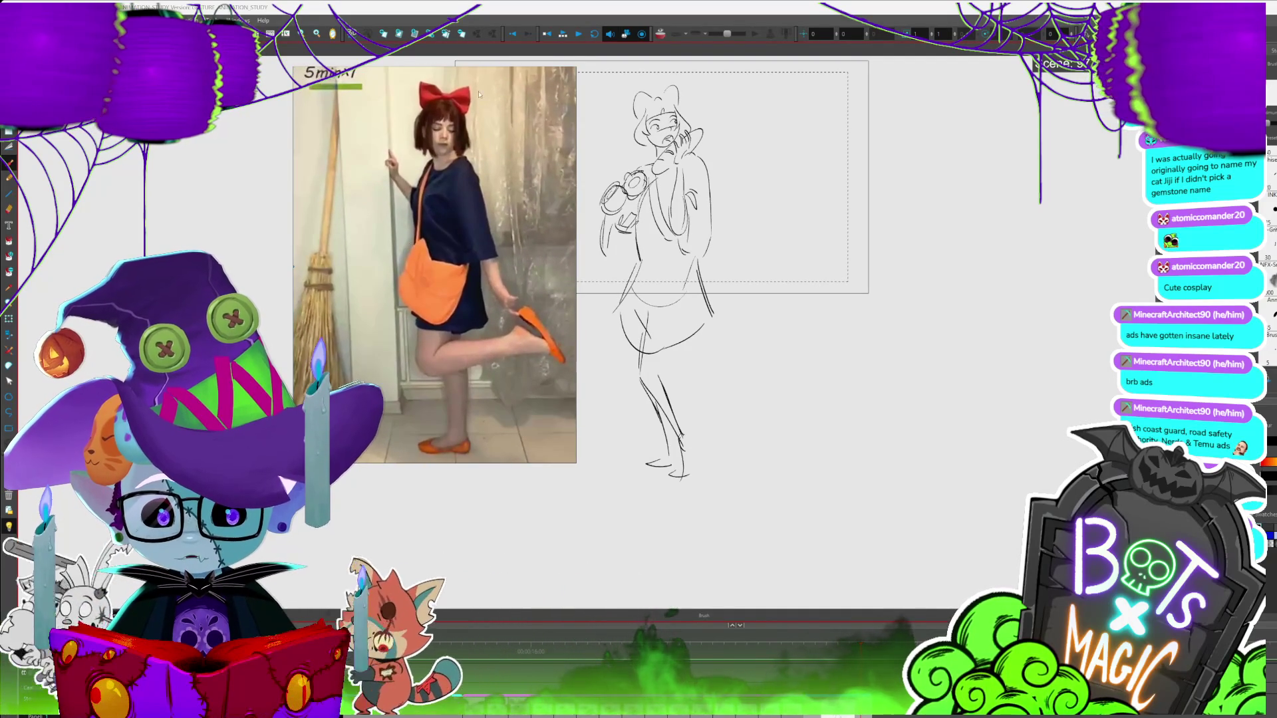
{"action": "mouse_move", "coordinate": [474, 75]}
{"action": "left_mouse_down"}
{"action": "mouse_move", "coordinate": [379, 65]}
{"action": "mouse_move", "coordinate": [1060, 54]}
{"action": "mouse_move", "coordinate": [1029, 61]}
{"action": "left_mouse_up"}
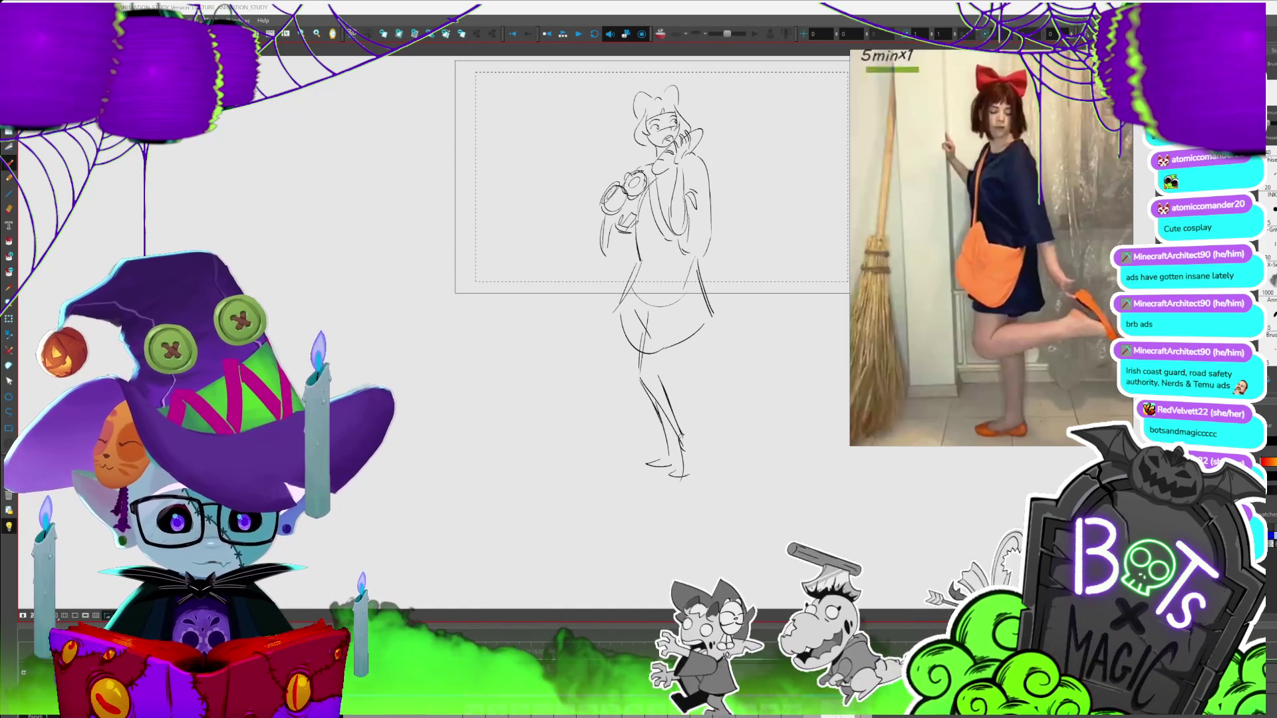
Sketch the back leg and foot, select the front leg strokes, and pan right for room
{"action": "left_click_drag", "start_coordinate": [655, 266], "coordinate": [532, 228]}
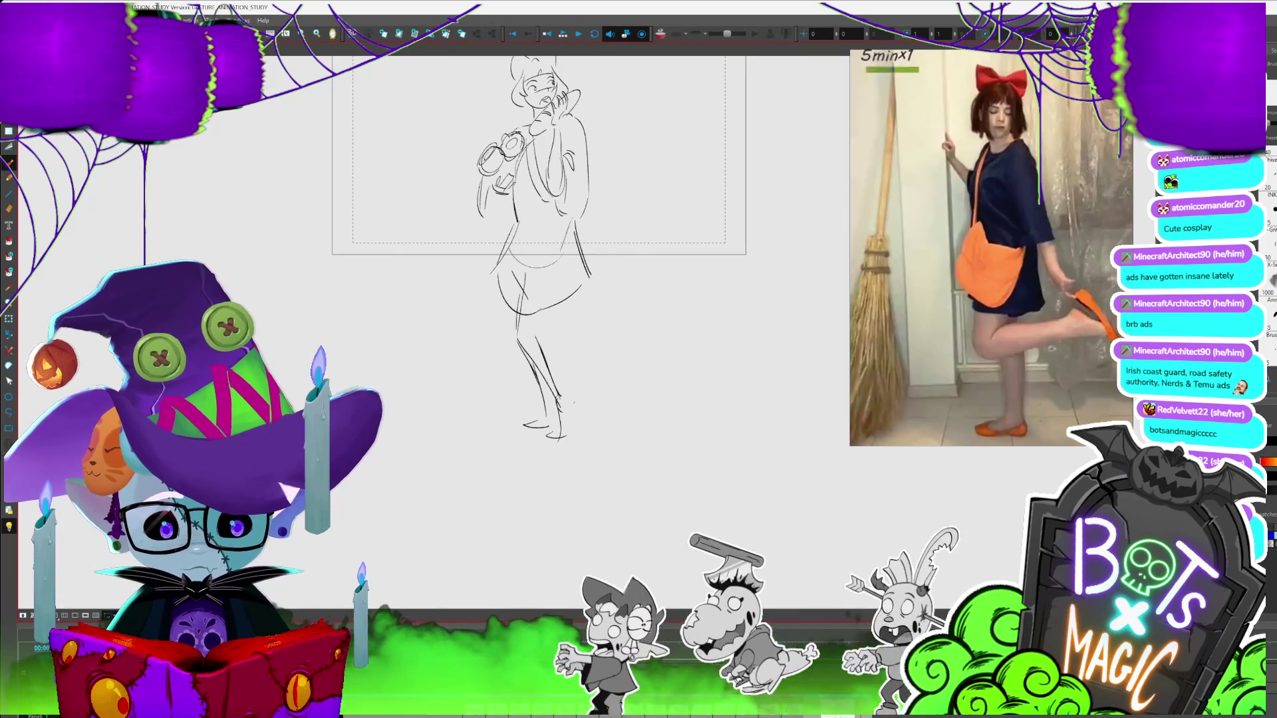
{"action": "left_click_drag", "start_coordinate": [557, 302], "coordinate": [545, 342]}
{"action": "left_click_drag", "start_coordinate": [564, 395], "coordinate": [570, 418]}
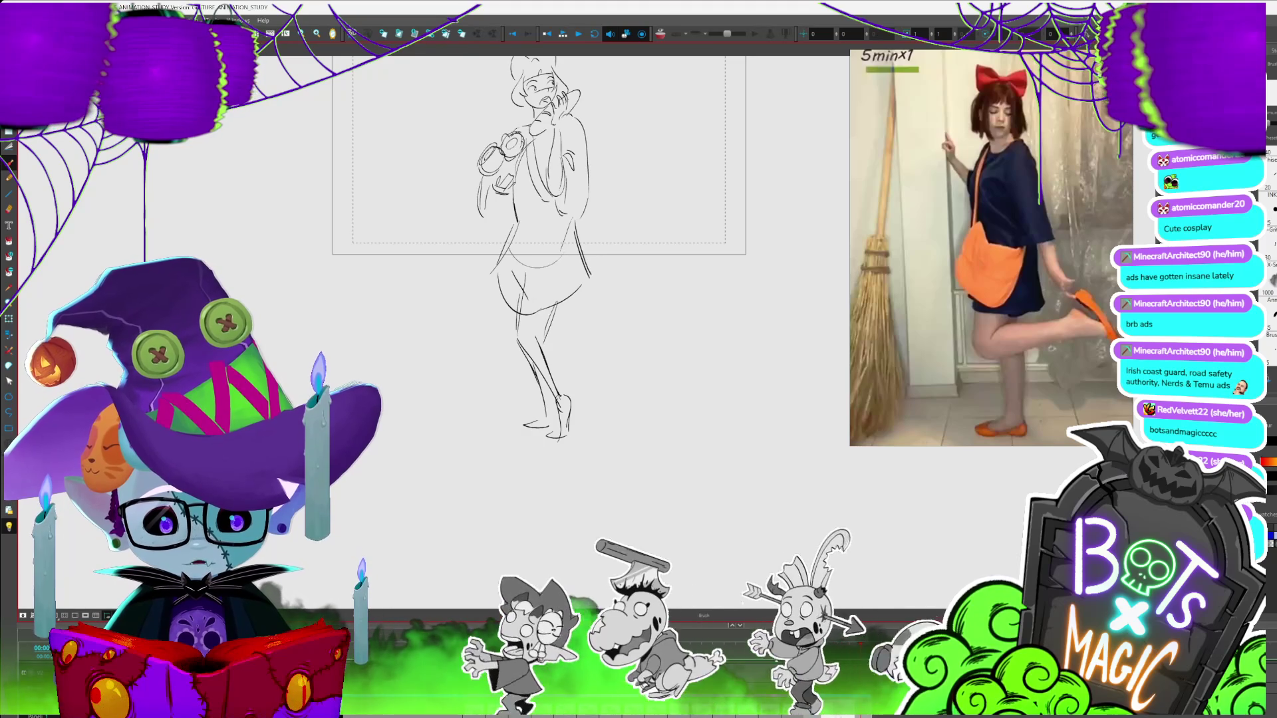
{"action": "mouse_move", "coordinate": [516, 357]}
{"action": "left_mouse_down"}
{"action": "mouse_move", "coordinate": [552, 433]}
{"action": "mouse_move", "coordinate": [380, 431]}
{"action": "left_mouse_up"}
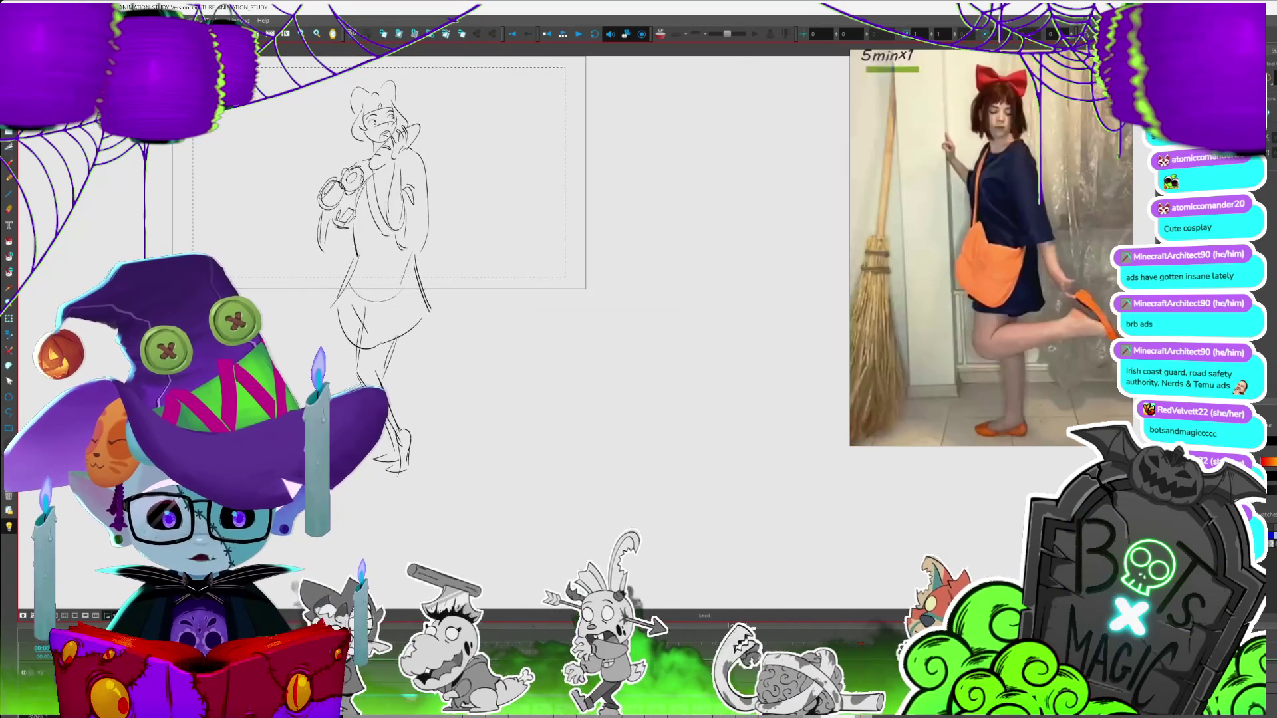
{"action": "scroll", "coordinate": [604, 288], "scroll_direction": "up", "scroll_amount": 2}
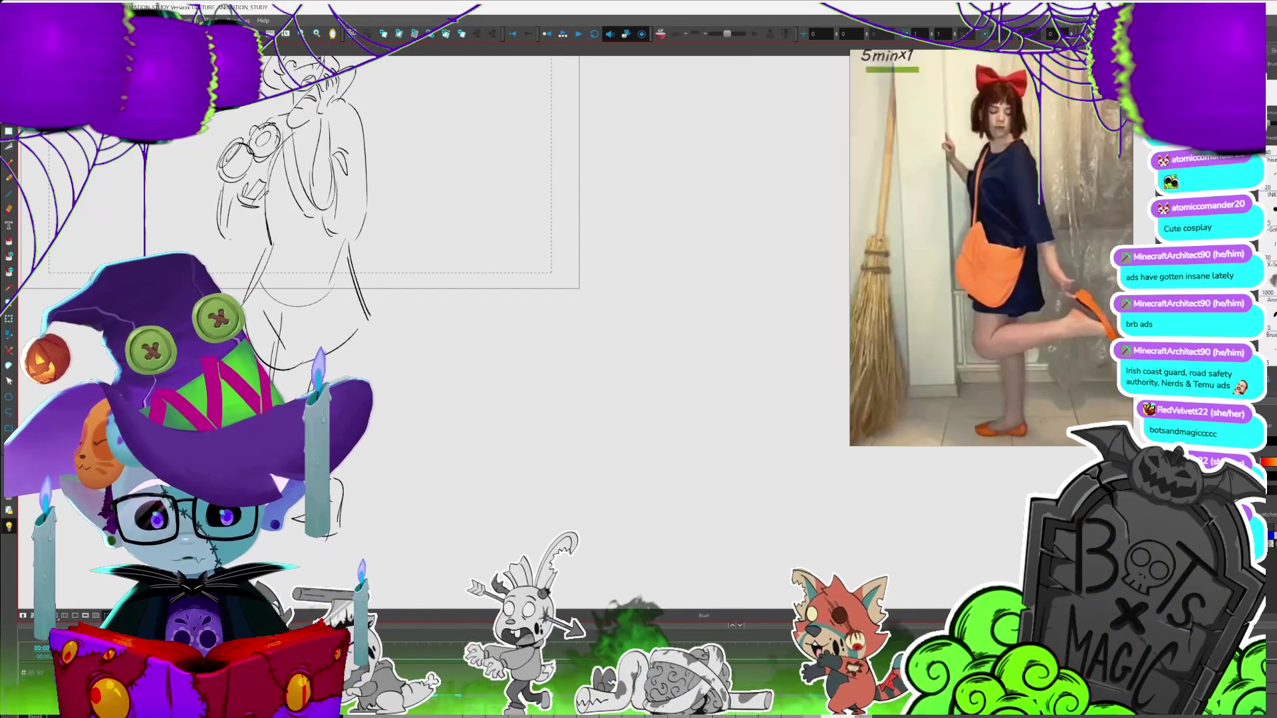
{"action": "left_click_drag", "start_coordinate": [682, 342], "coordinate": [618, 351]}
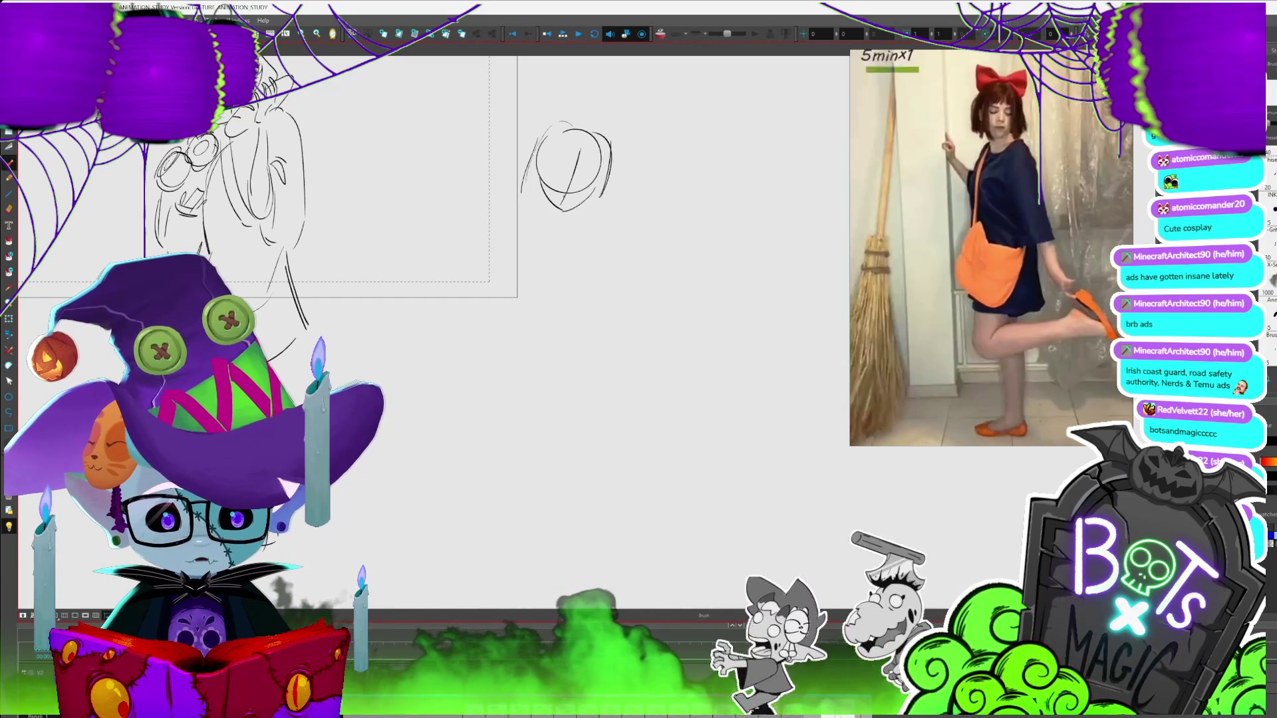
Rough in the second girl's body curve below the new head and her hand
{"action": "mouse_move", "coordinate": [598, 230]}
{"action": "left_mouse_down"}
{"action": "mouse_move", "coordinate": [576, 248]}
{"action": "mouse_move", "coordinate": [610, 238]}
{"action": "mouse_move", "coordinate": [592, 329]}
{"action": "left_mouse_up"}
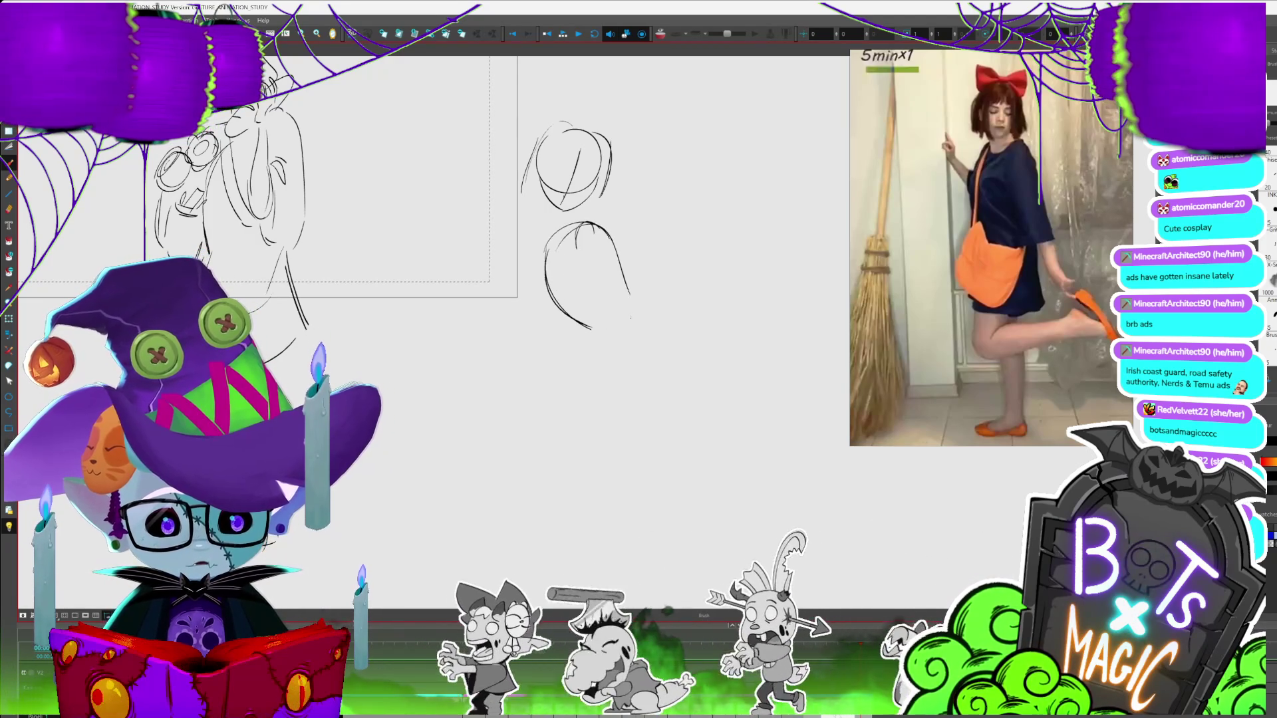
{"action": "left_click_drag", "start_coordinate": [593, 224], "coordinate": [670, 316]}
{"action": "left_click_drag", "start_coordinate": [808, 340], "coordinate": [746, 287]}
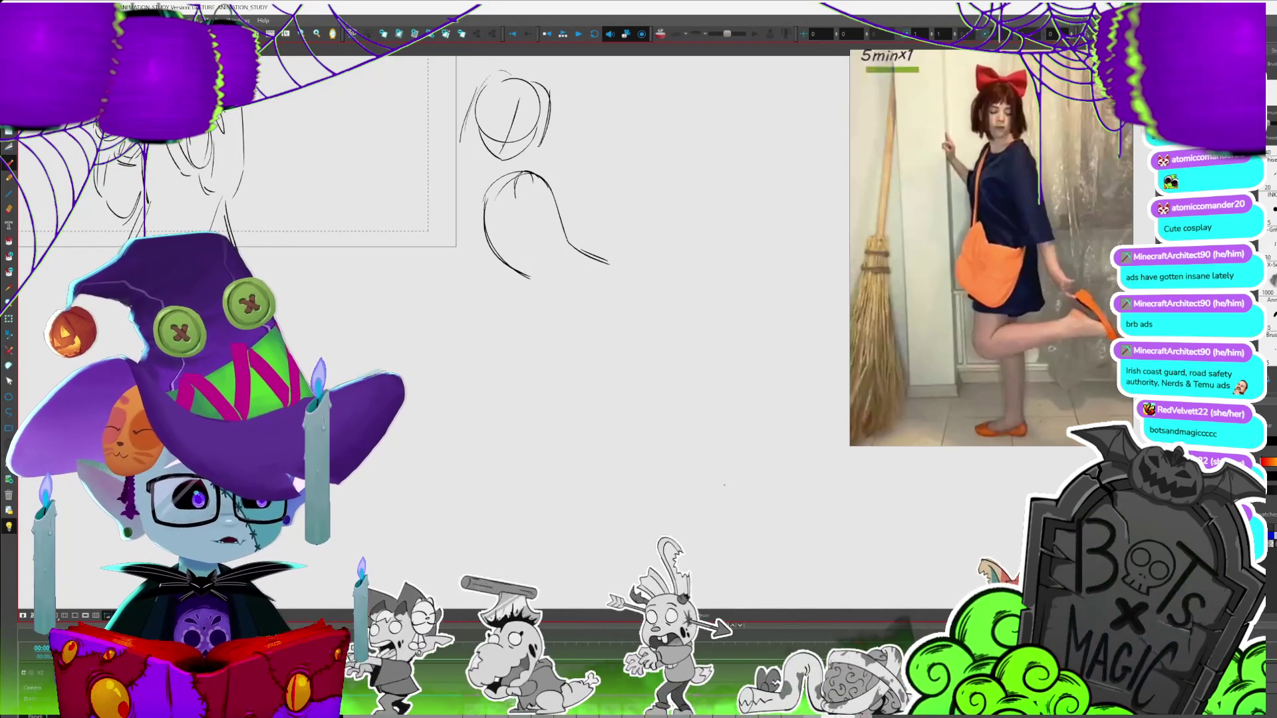
{"action": "left_click_drag", "start_coordinate": [531, 276], "coordinate": [569, 313]}
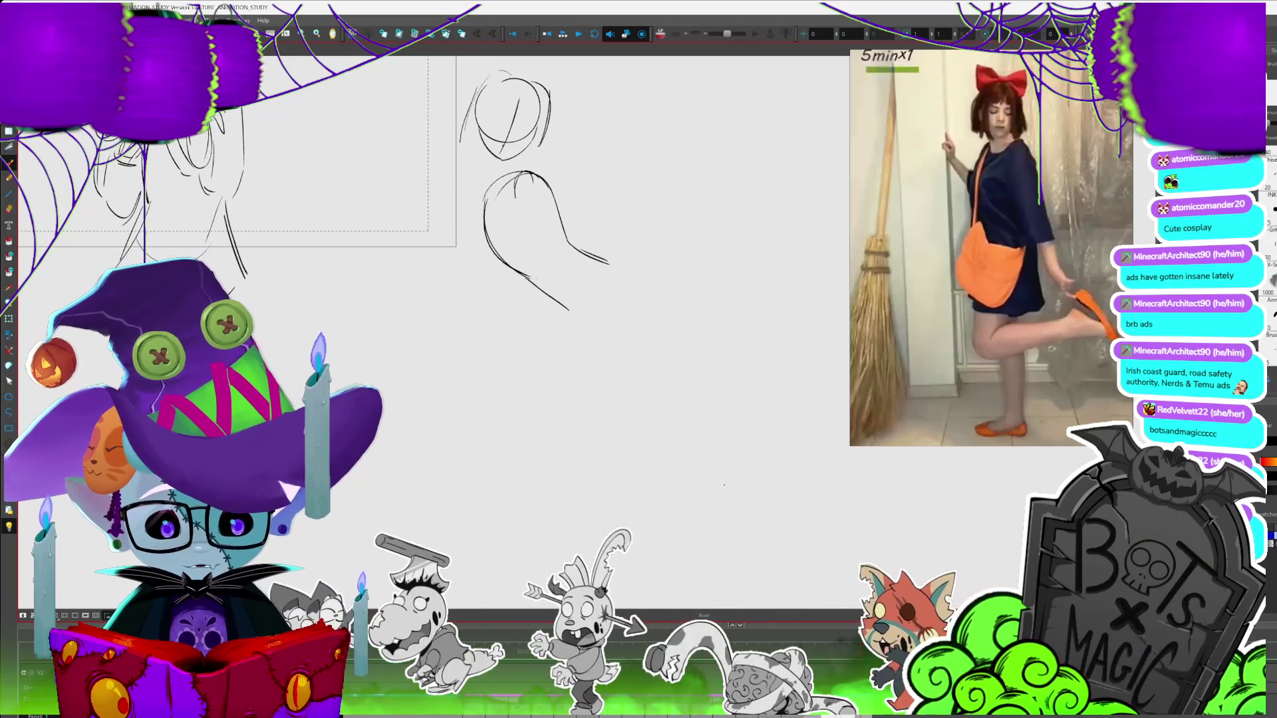
{"action": "mouse_move", "coordinate": [435, 139]}
{"action": "left_mouse_down"}
{"action": "mouse_move", "coordinate": [433, 176]}
{"action": "mouse_move", "coordinate": [452, 180]}
{"action": "mouse_move", "coordinate": [429, 190]}
{"action": "left_mouse_up"}
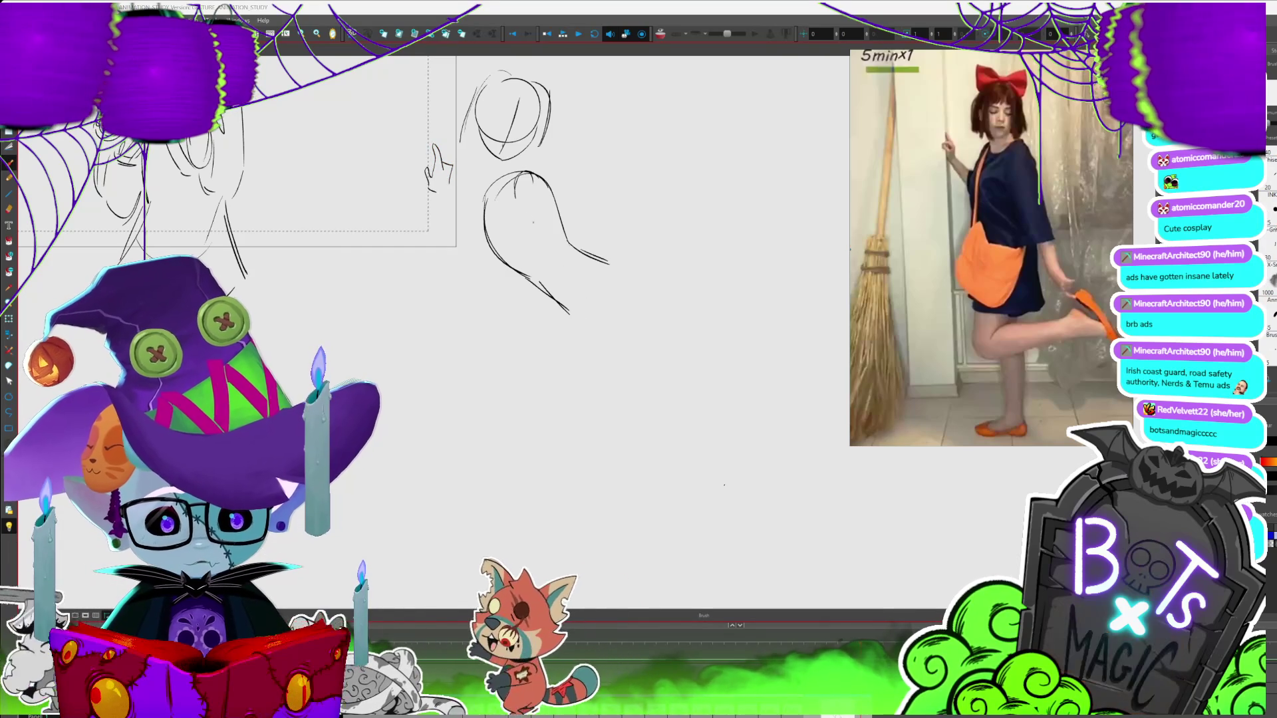
With the canvas rotated, sketch the raised leg's line and top edge out to the foot
{"action": "left_click_drag", "start_coordinate": [530, 177], "coordinate": [594, 286]}
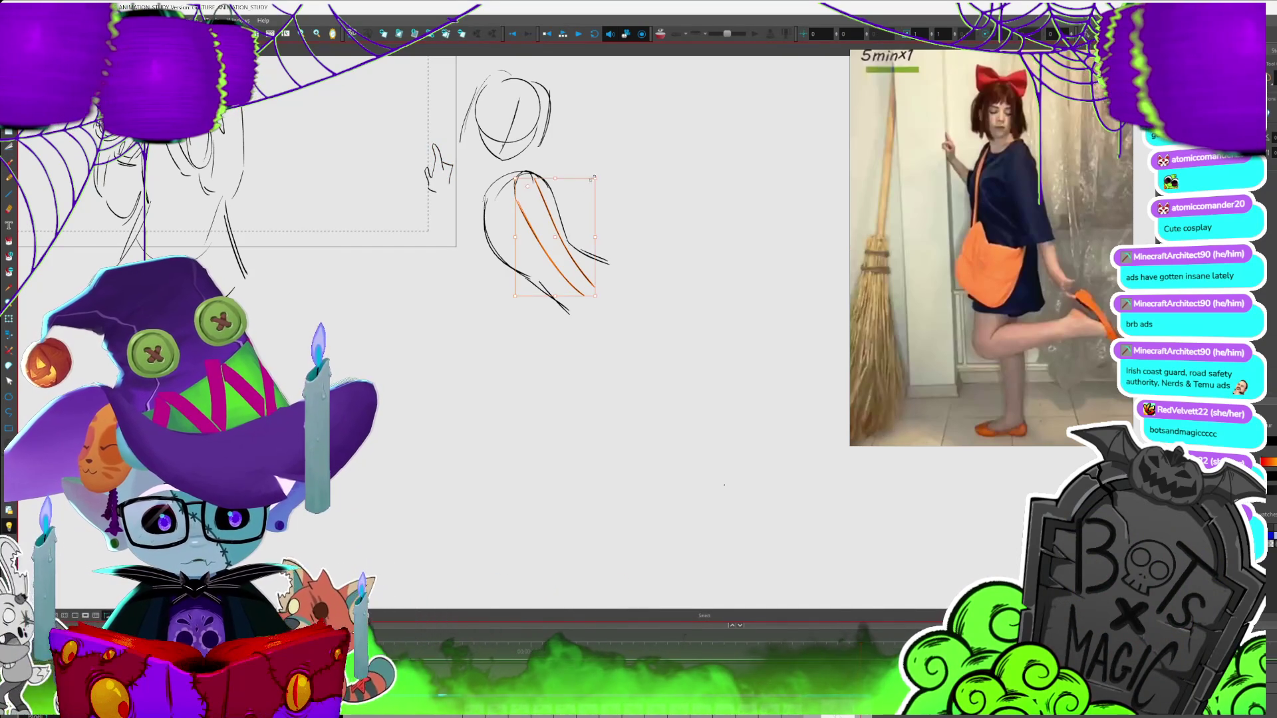
{"action": "key", "text": "ctrl+v"}
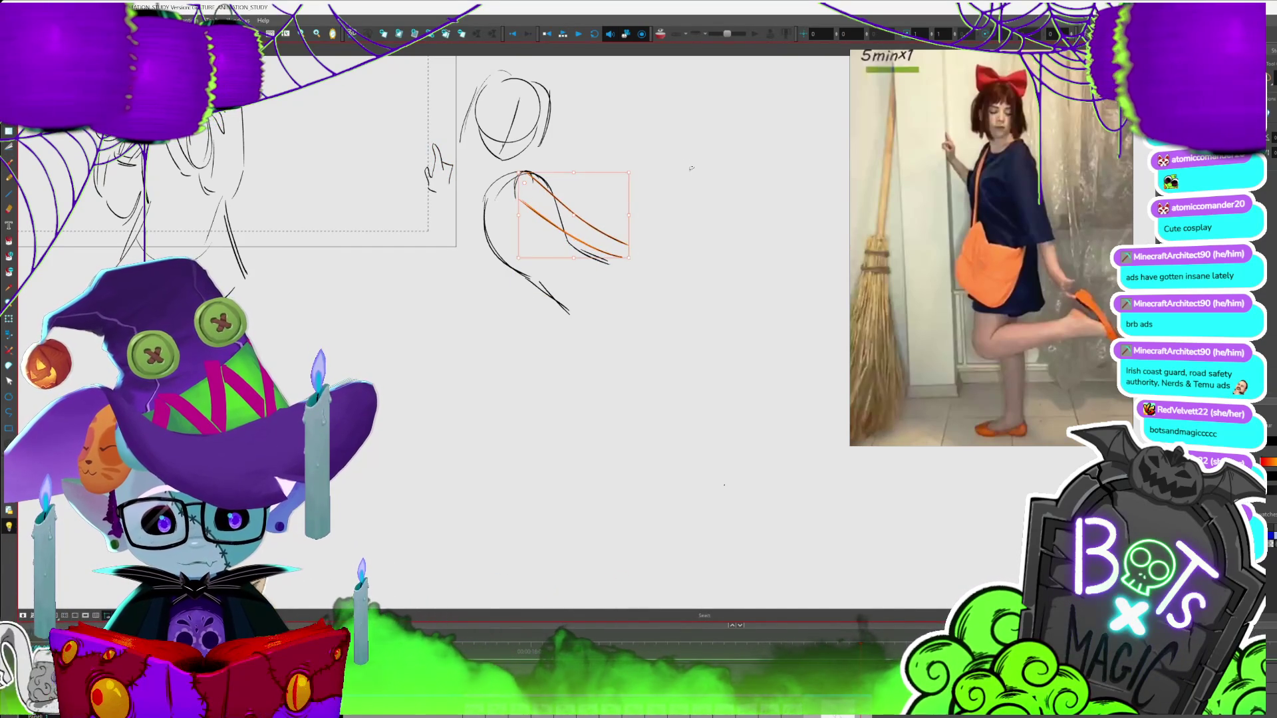
{"action": "key", "text": "c"}
{"action": "key", "text": "alt+b"}
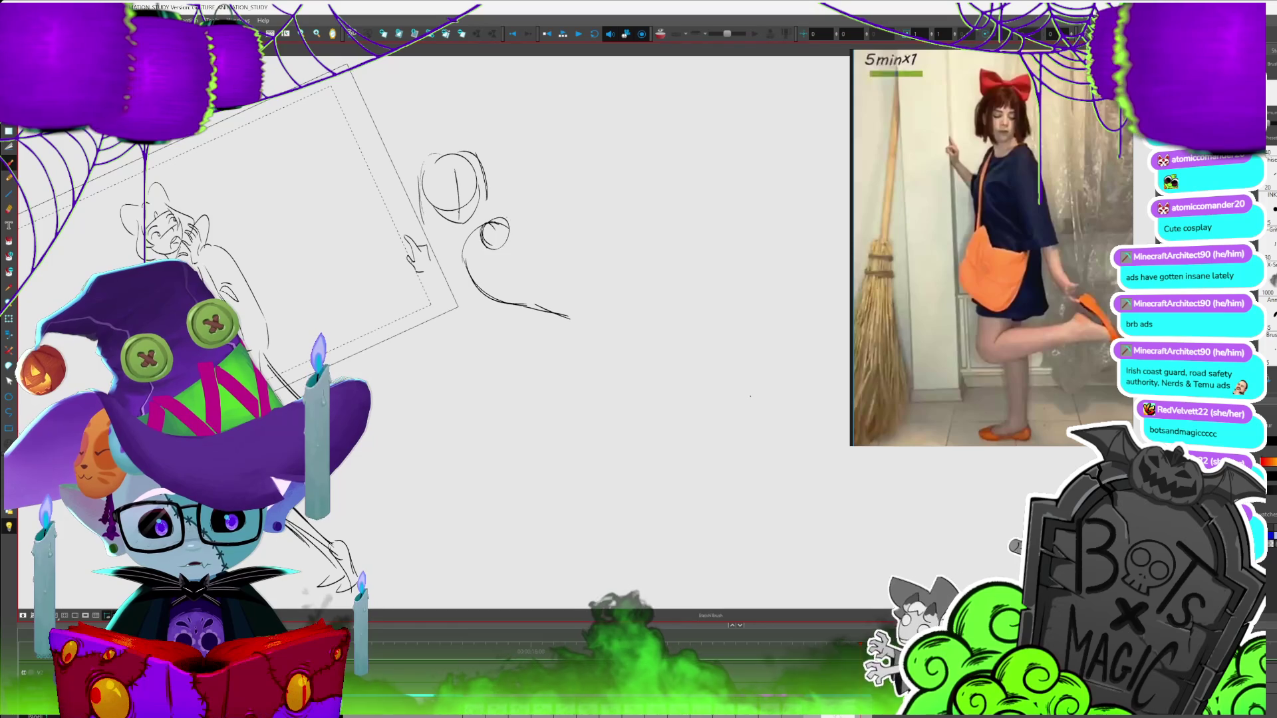
{"action": "left_click_drag", "start_coordinate": [496, 221], "coordinate": [557, 250]}
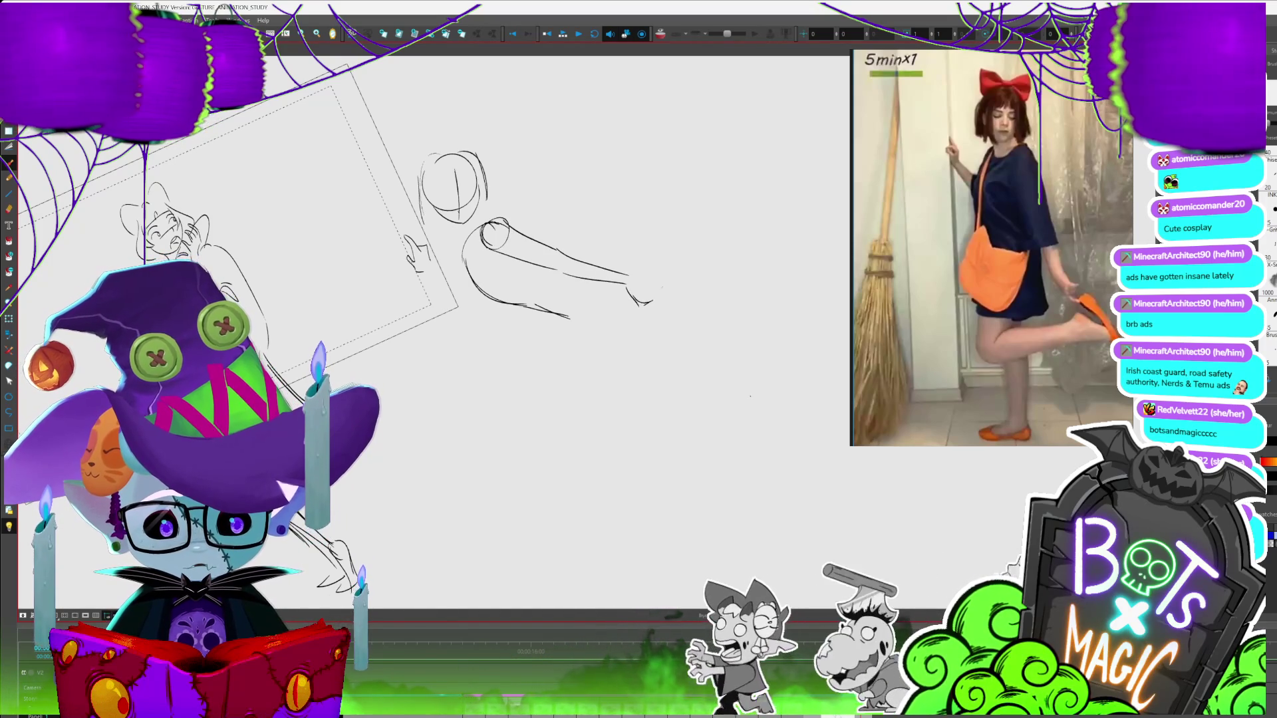
{"action": "left_click_drag", "start_coordinate": [629, 293], "coordinate": [652, 301]}
Draw the standing leg and the pointed raised foot, and rotate the view upright
{"action": "left_click_drag", "start_coordinate": [569, 319], "coordinate": [559, 418]}
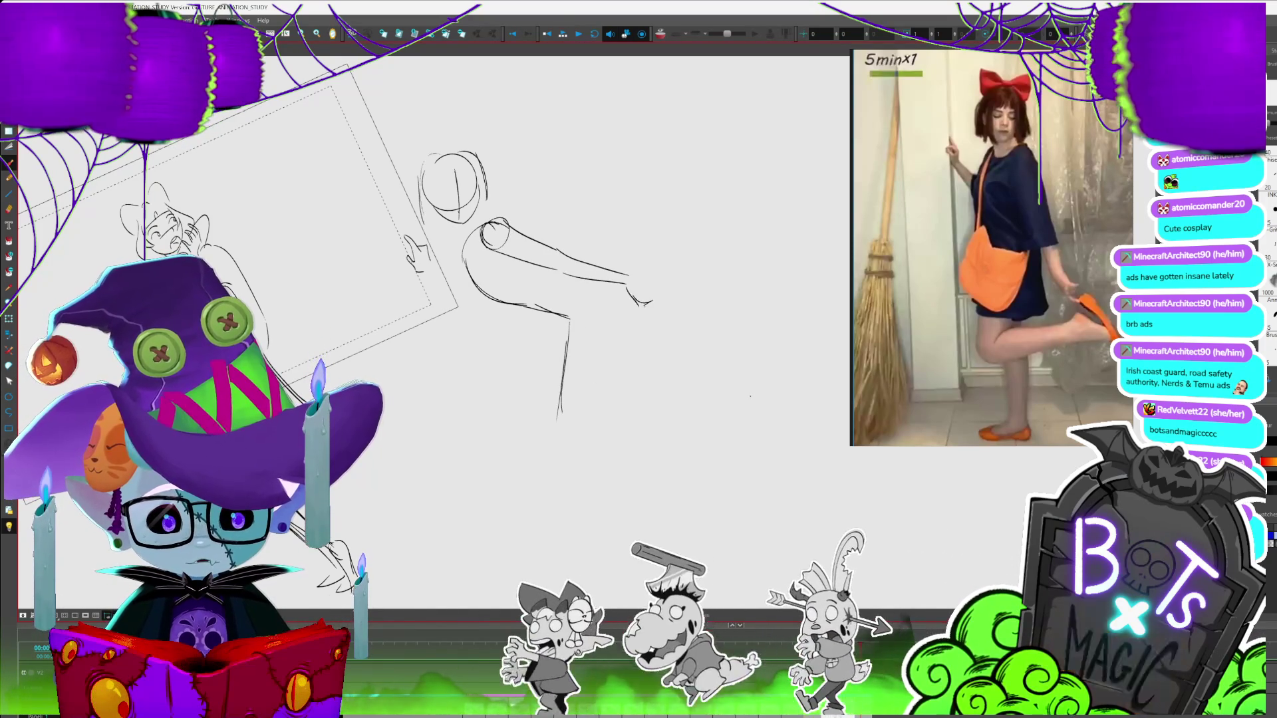
{"action": "left_click_drag", "start_coordinate": [655, 294], "coordinate": [715, 330]}
{"action": "mouse_move", "coordinate": [636, 326]}
{"action": "left_mouse_down"}
{"action": "mouse_move", "coordinate": [712, 331]}
{"action": "mouse_move", "coordinate": [599, 439]}
{"action": "left_mouse_up"}
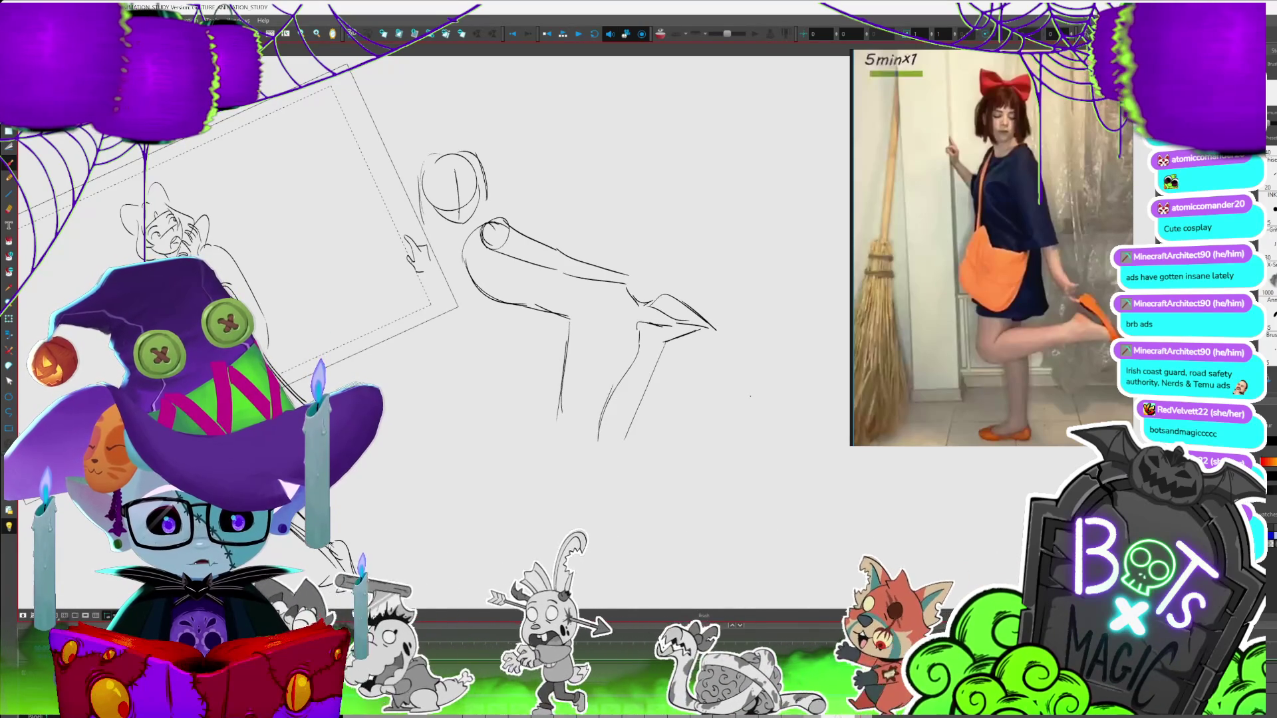
{"action": "left_click_drag", "start_coordinate": [751, 396], "coordinate": [738, 467]}
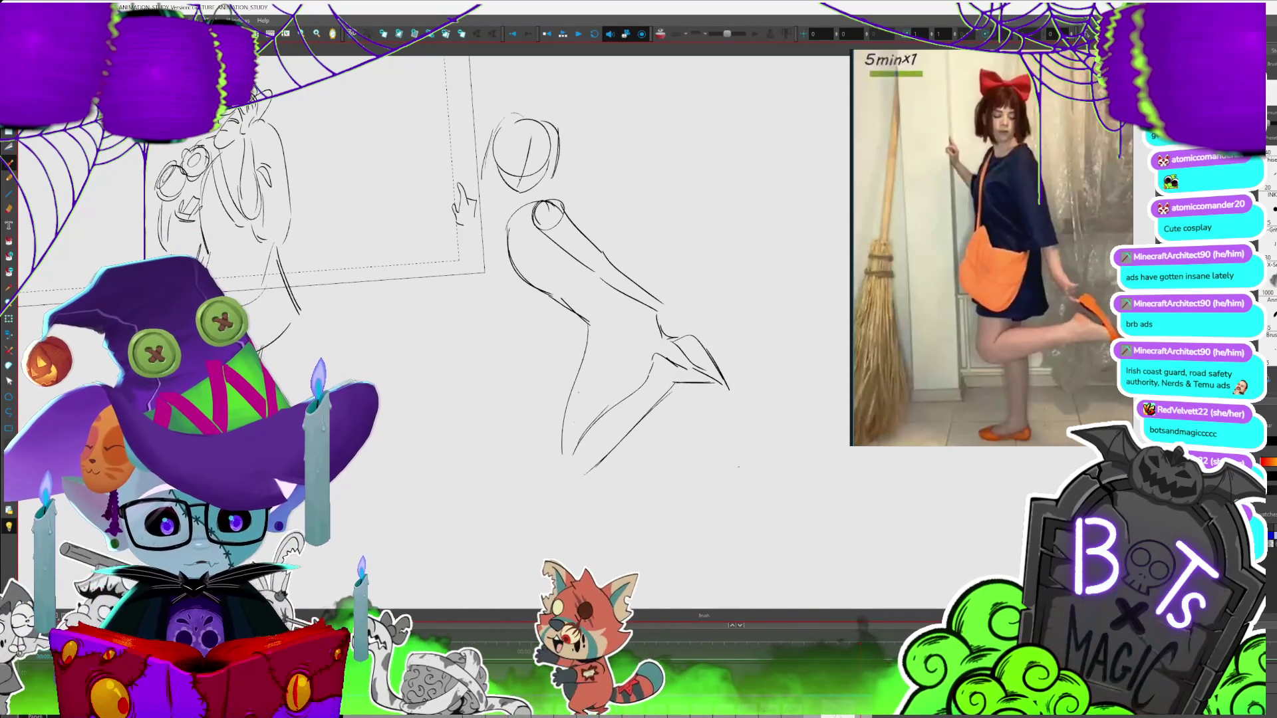
{"action": "left_click_drag", "start_coordinate": [589, 320], "coordinate": [564, 471]}
{"action": "key", "text": "alt+s"}
Check the supporting leg stroke, then add a hair bun and closed-eye facial features
{"action": "left_click", "coordinate": [576, 395]}
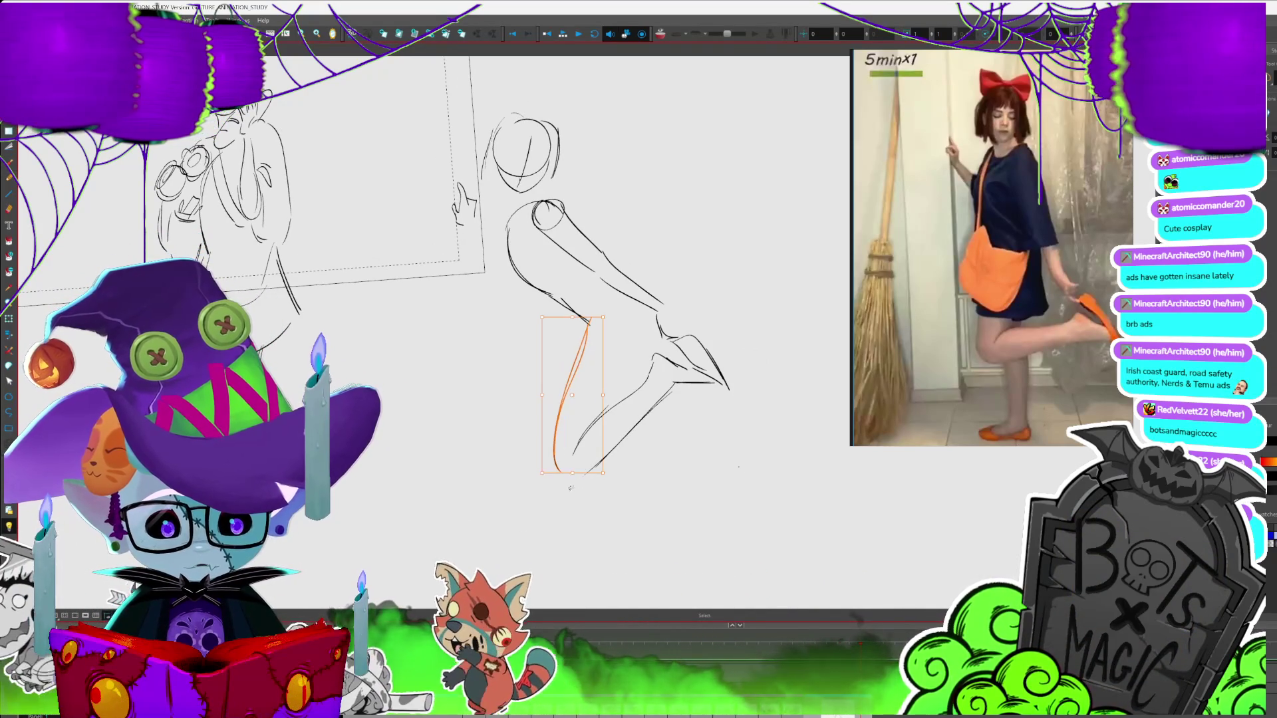
{"action": "key", "text": "alt+b"}
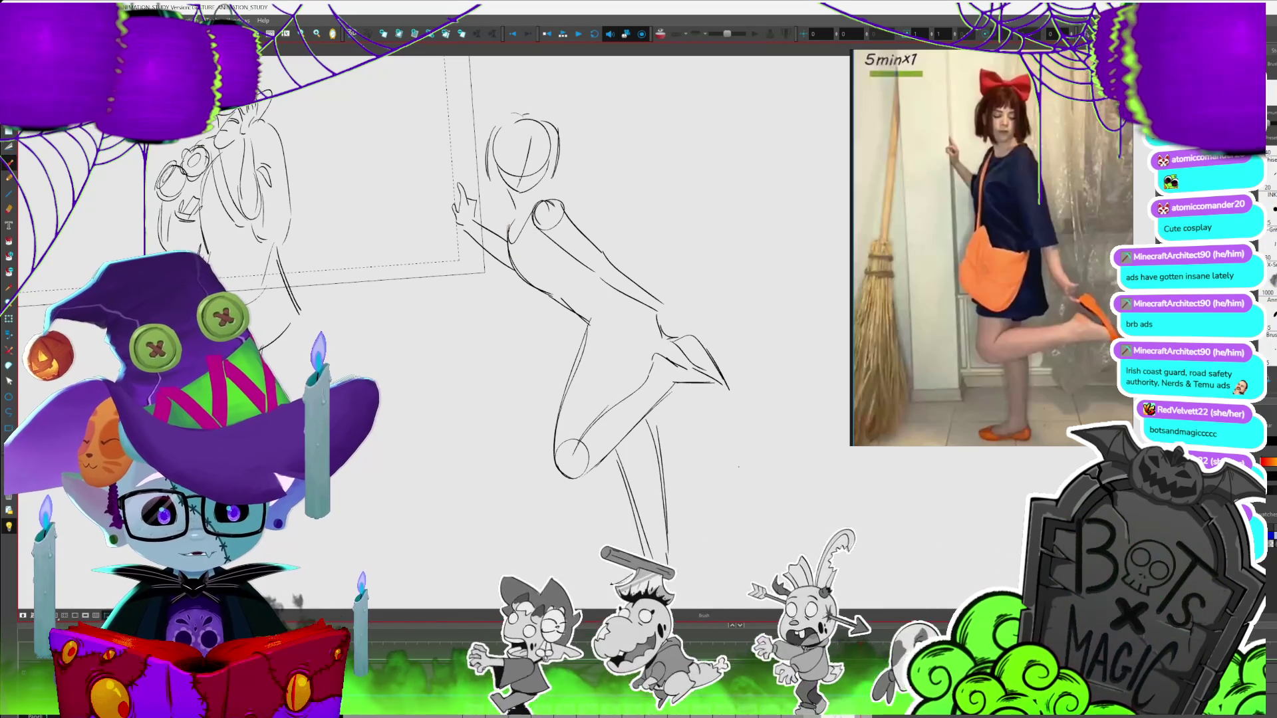
{"action": "mouse_move", "coordinate": [529, 86]}
{"action": "left_mouse_down"}
{"action": "mouse_move", "coordinate": [496, 120]}
{"action": "mouse_move", "coordinate": [571, 123]}
{"action": "left_mouse_up"}
{"action": "left_click_drag", "start_coordinate": [509, 149], "coordinate": [529, 140]}
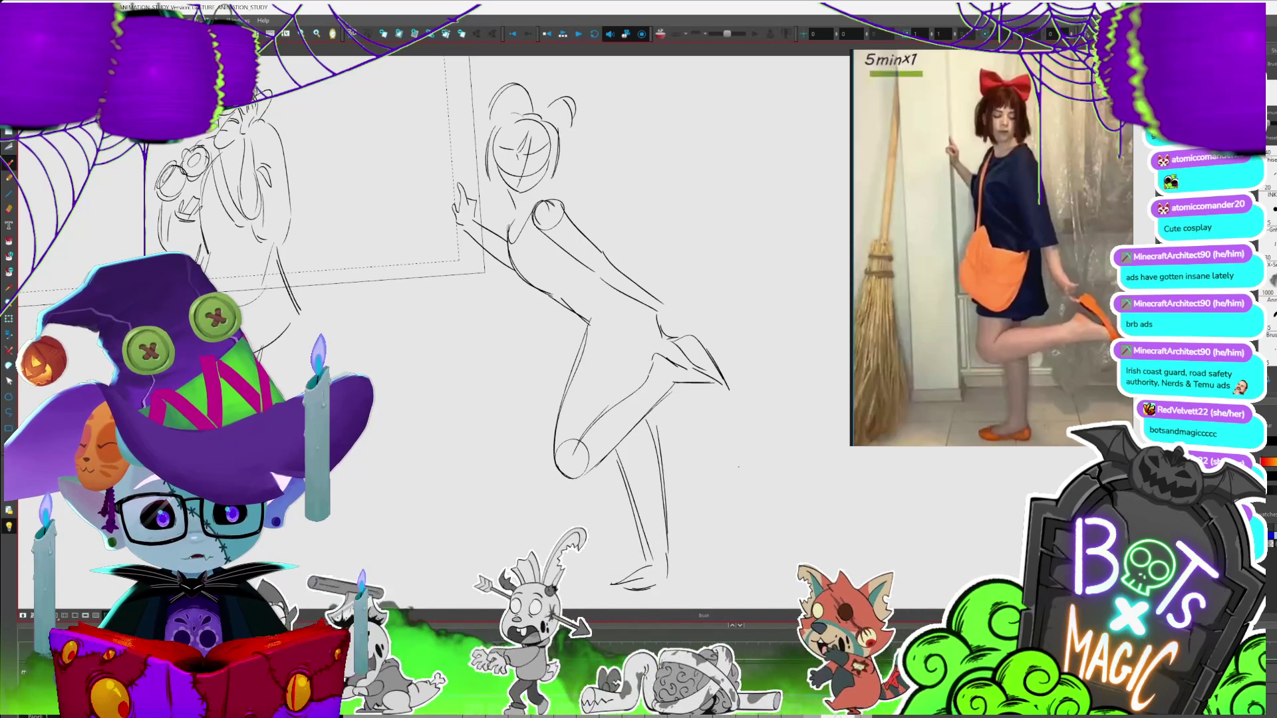
{"action": "left_click_drag", "start_coordinate": [525, 158], "coordinate": [536, 160]}
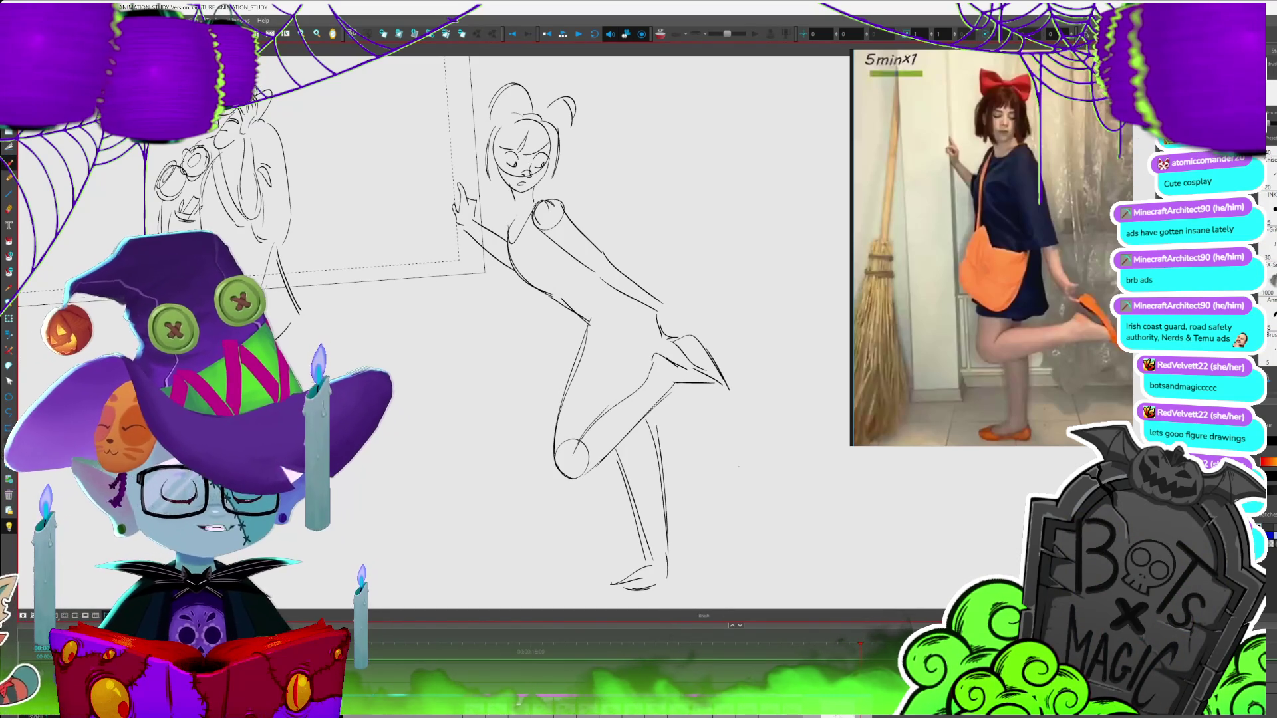
{"action": "key", "text": "alt+b"}
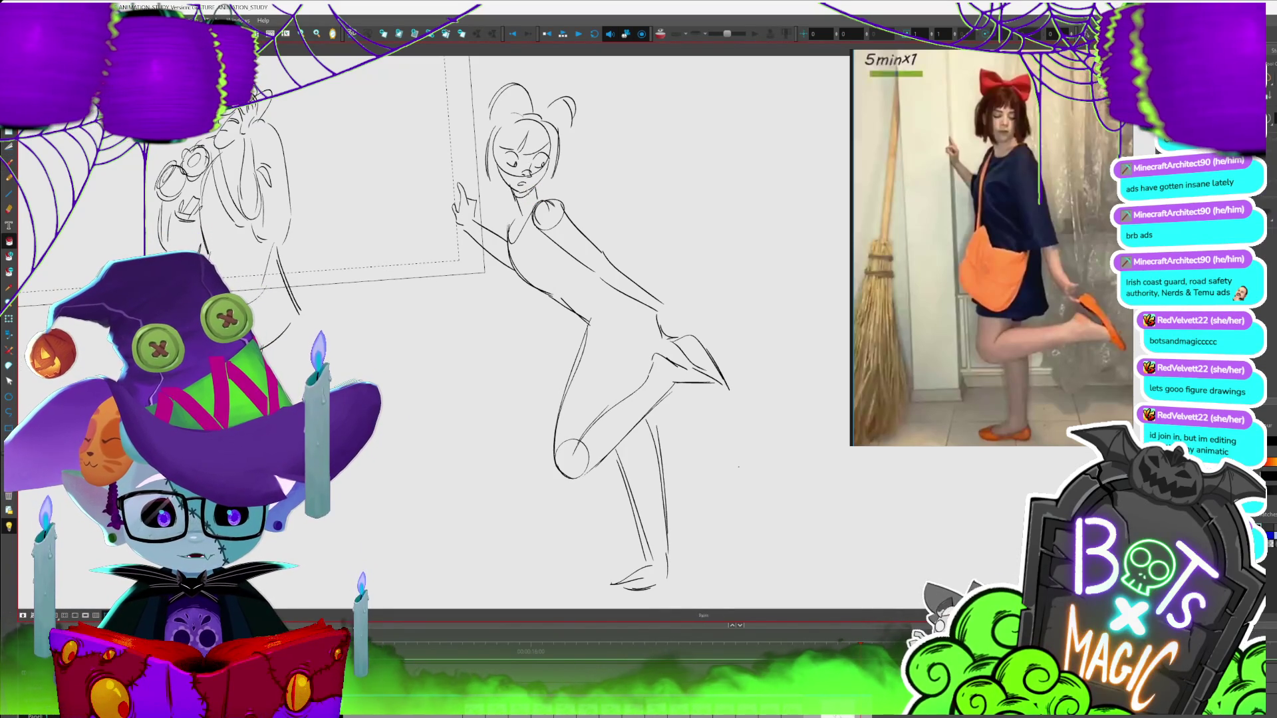
Centre the leaning girl and add the skirt edge by the hip and a line along the raised leg
{"action": "left_click_drag", "start_coordinate": [875, 436], "coordinate": [758, 396]}
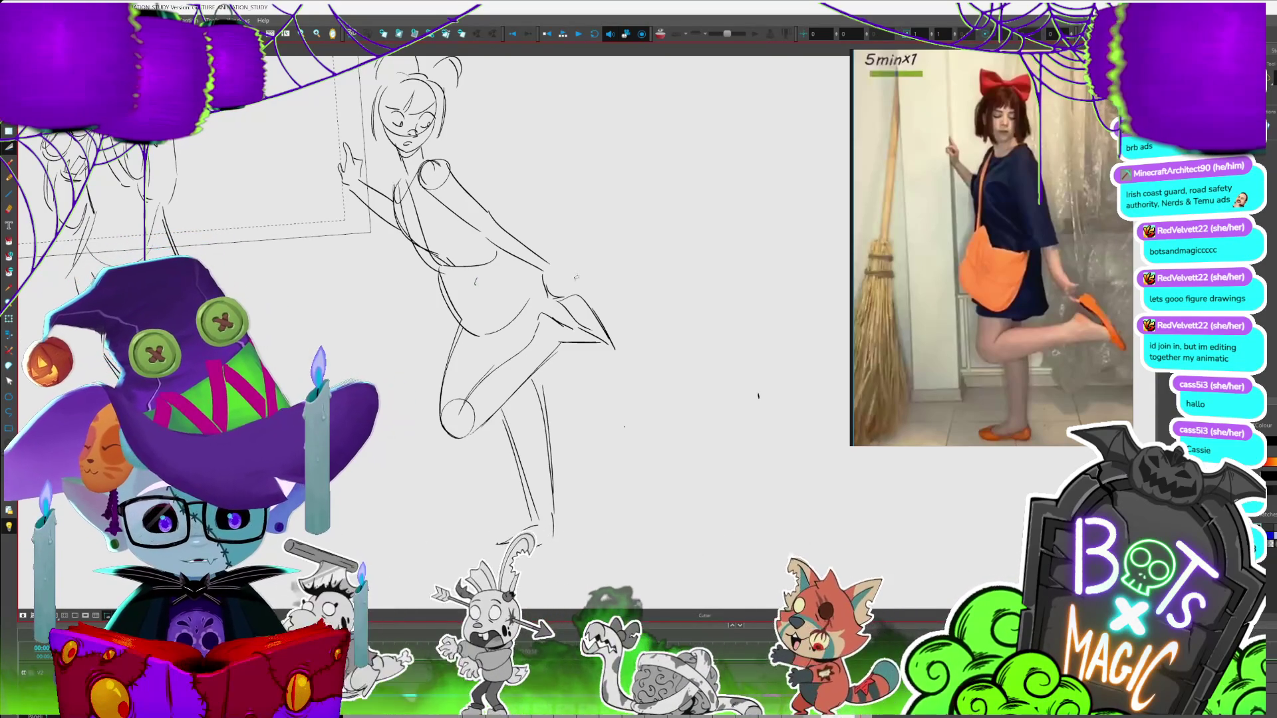
{"action": "left_click_drag", "start_coordinate": [556, 264], "coordinate": [564, 298]}
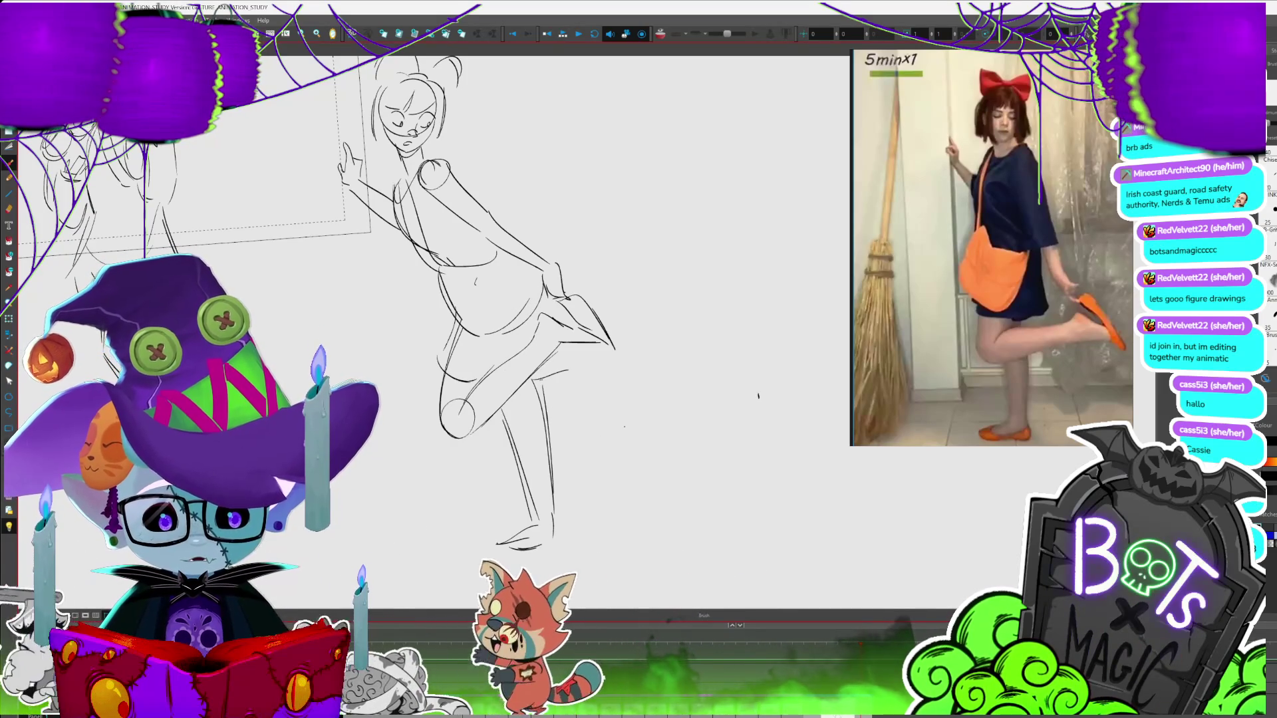
{"action": "left_click_drag", "start_coordinate": [568, 354], "coordinate": [571, 370]}
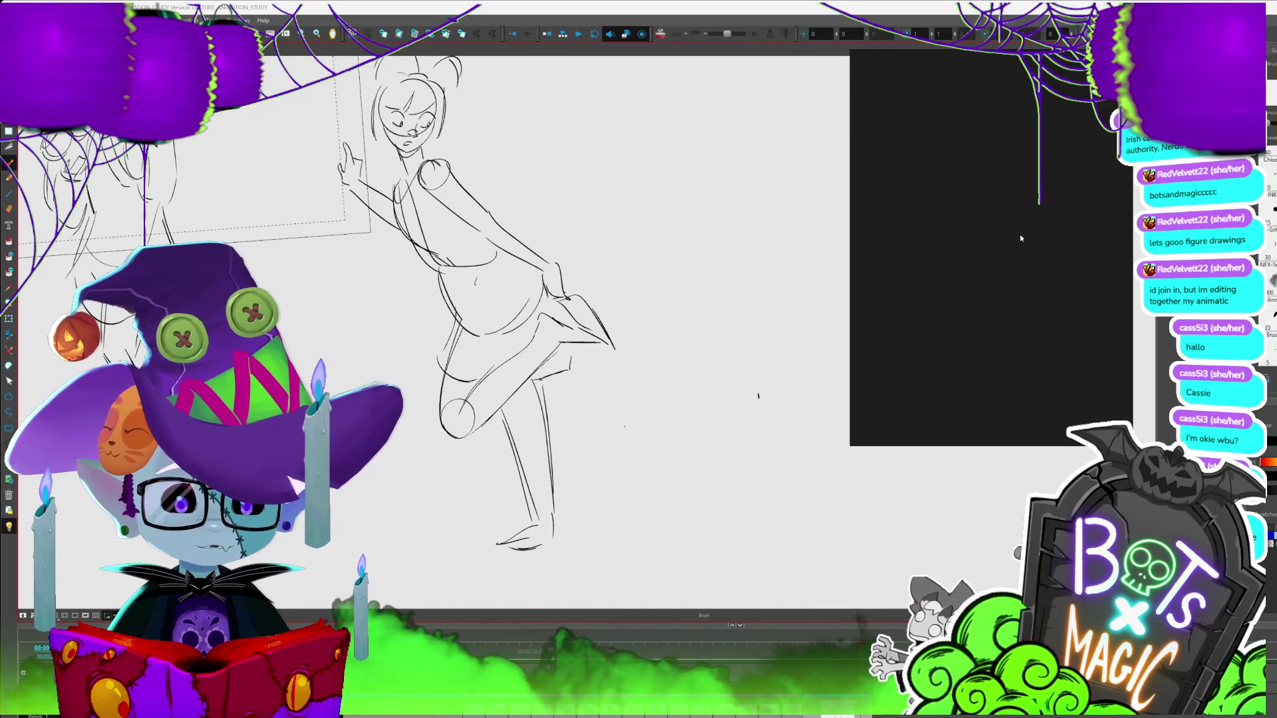
Zoom in and add a line at the leaning girl's foot
{"action": "scroll", "coordinate": [709, 397], "scroll_direction": "down", "scroll_amount": 2}
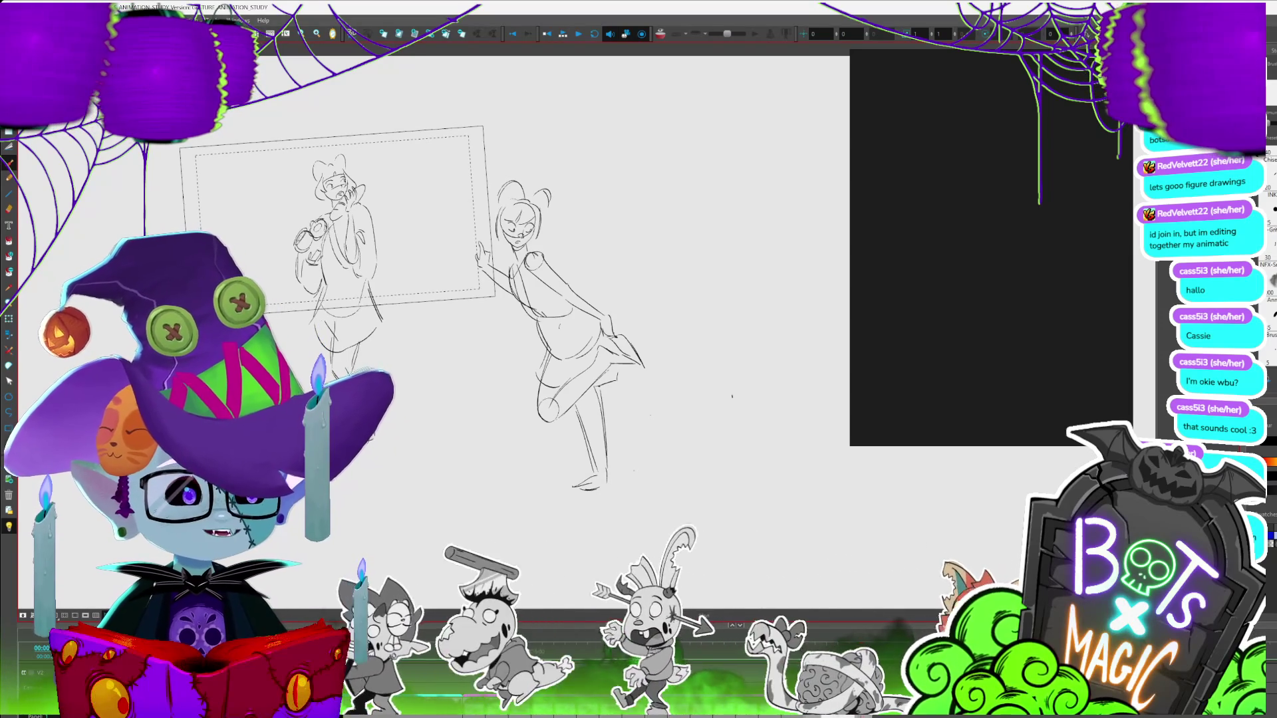
{"action": "scroll", "coordinate": [732, 396], "scroll_direction": "up", "scroll_amount": 5}
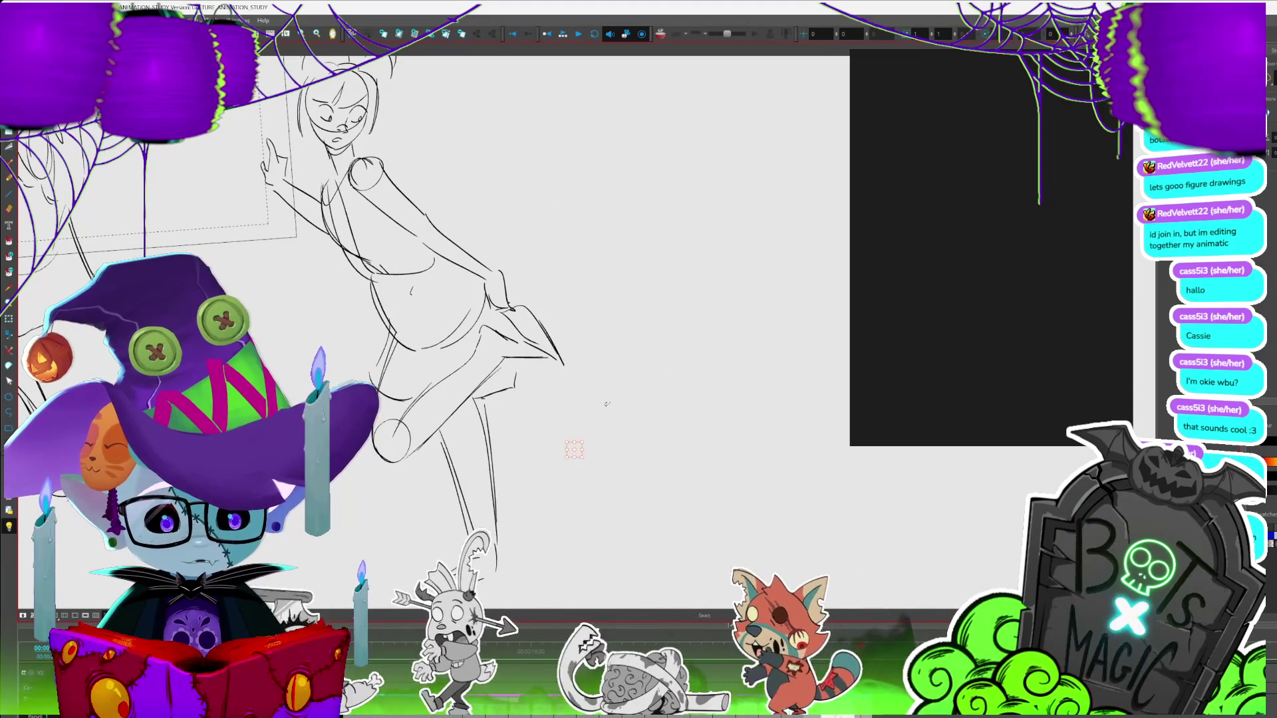
{"action": "left_click_drag", "start_coordinate": [512, 362], "coordinate": [517, 384]}
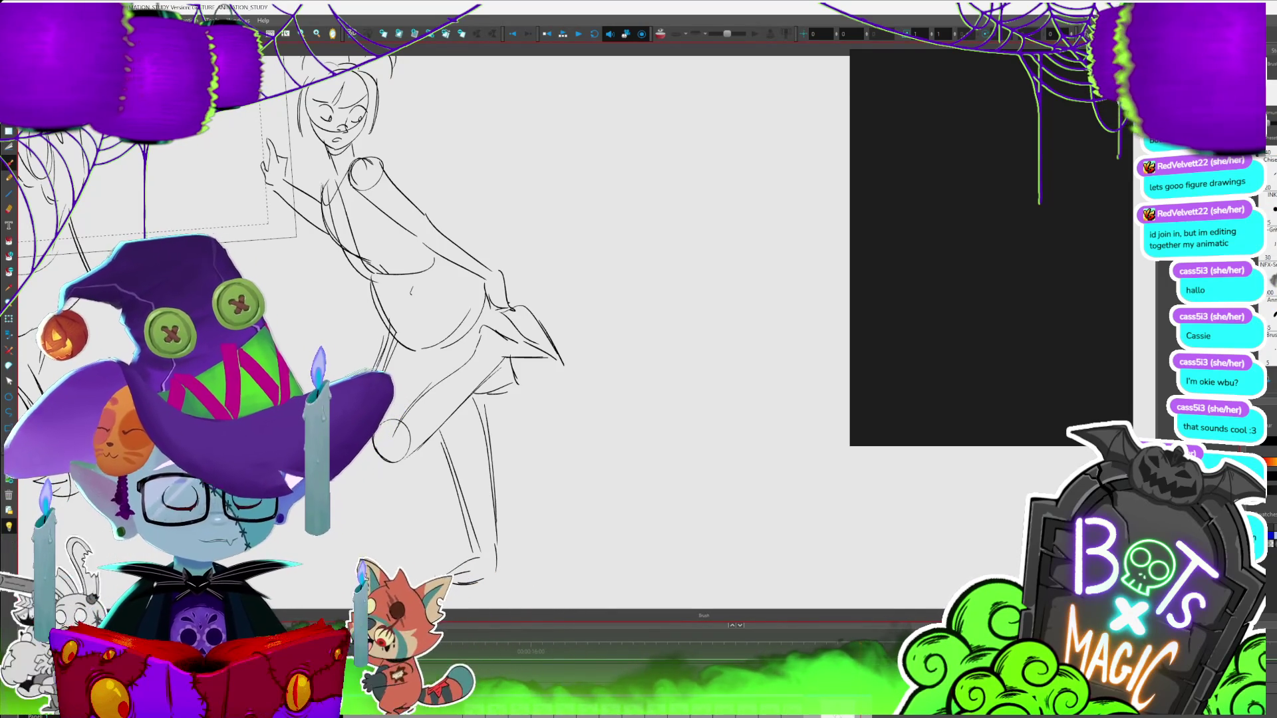
{"action": "key", "text": "alt+s"}
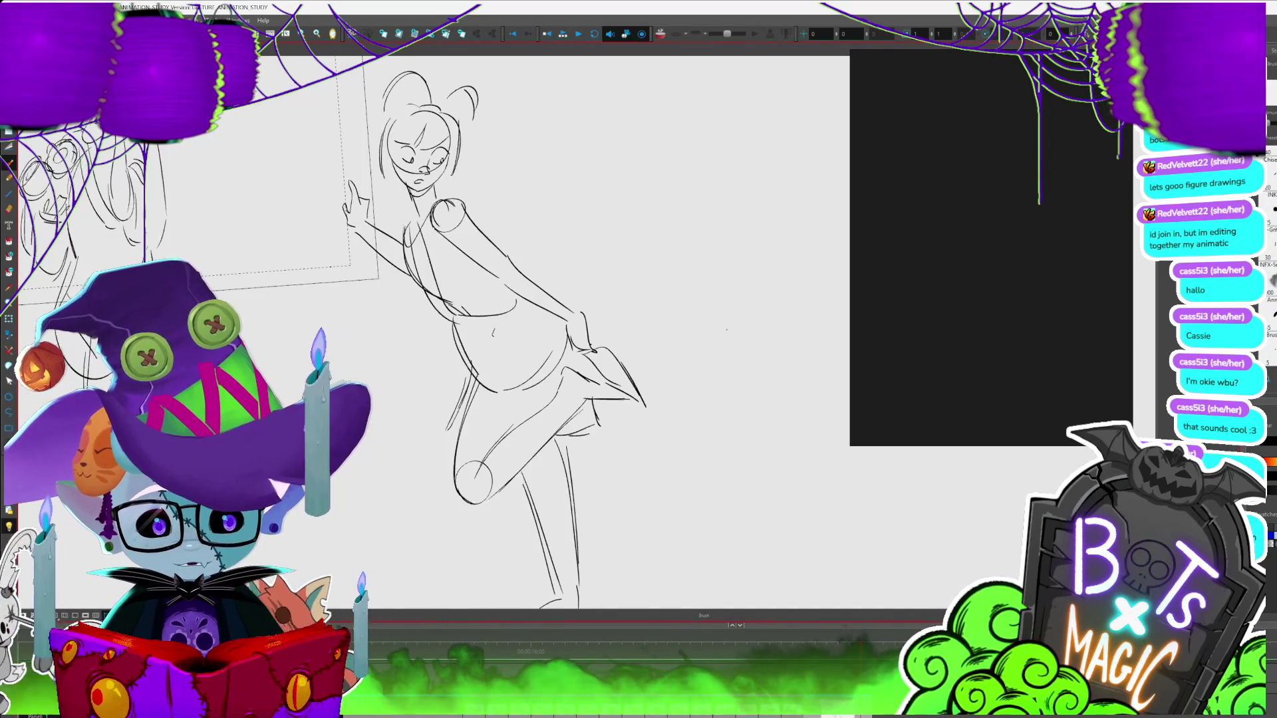
{"action": "key", "text": "alt+b"}
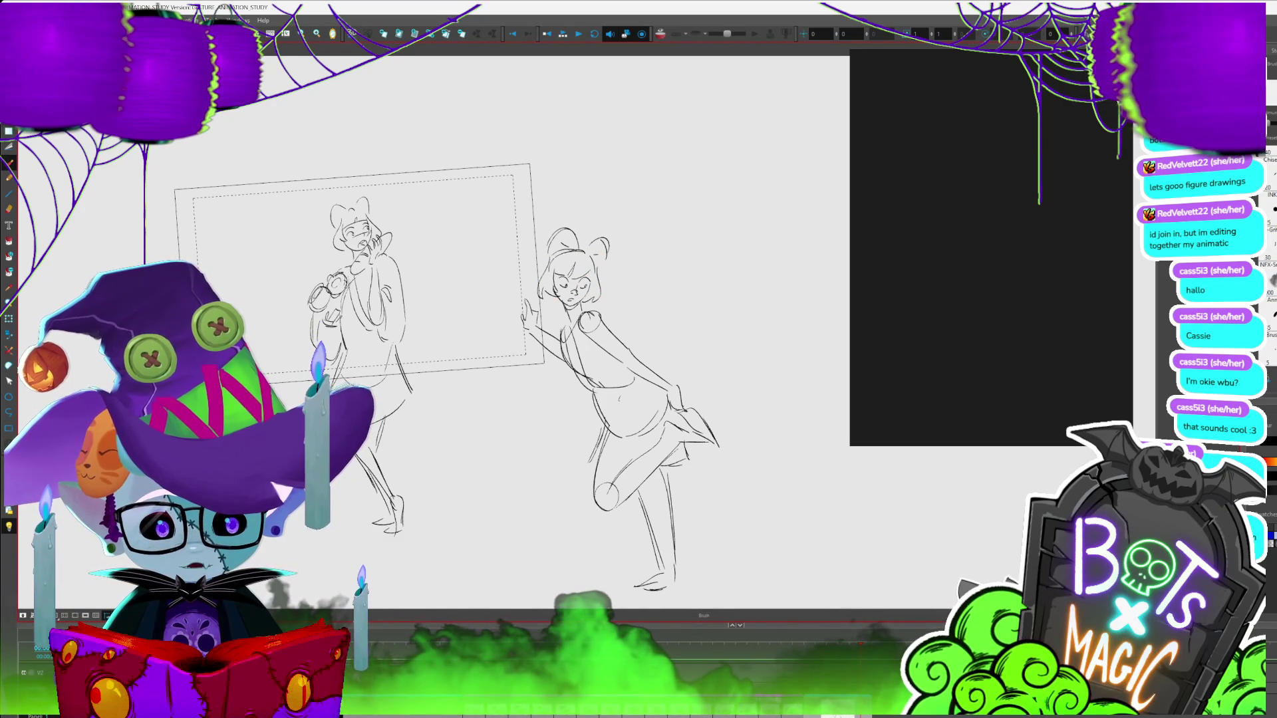
Select and deselect the right figure's head strokes, then zoom out to see both figures
{"action": "scroll", "coordinate": [334, 134], "scroll_direction": "down", "scroll_amount": 2}
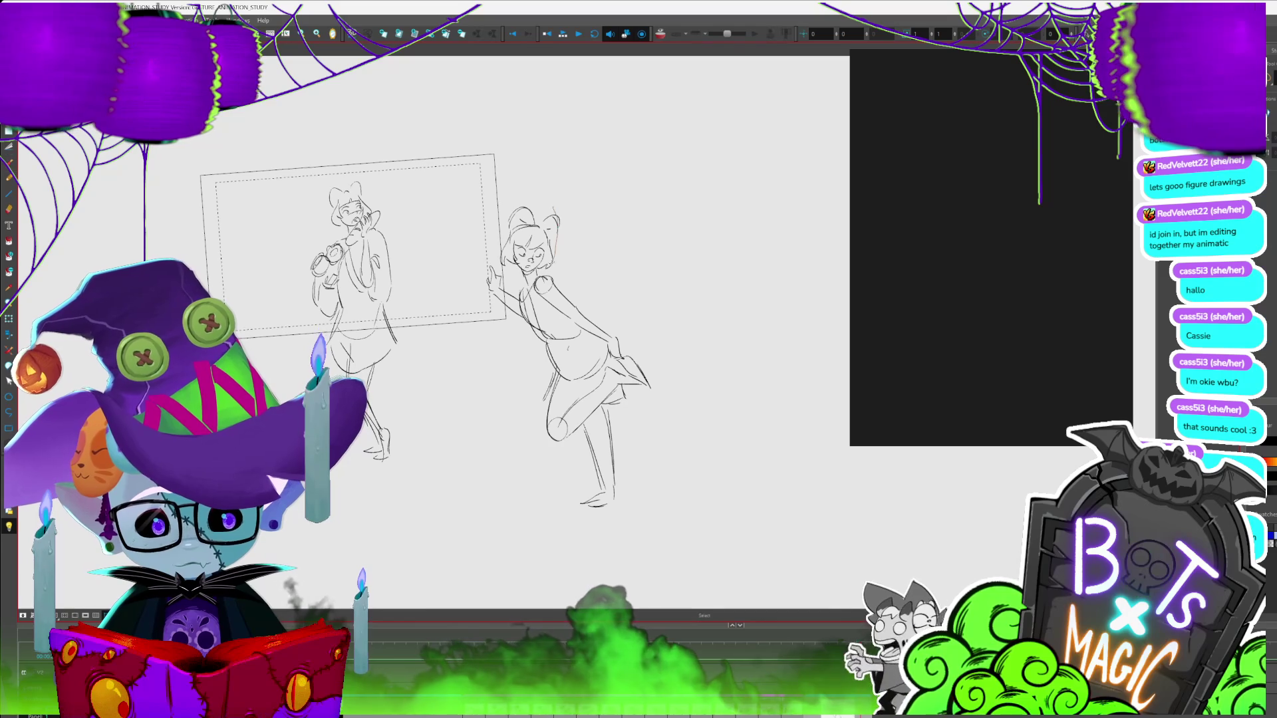
{"action": "key", "text": "alt+s"}
{"action": "left_click", "coordinate": [546, 247]}
{"action": "left_click", "coordinate": [522, 270]}
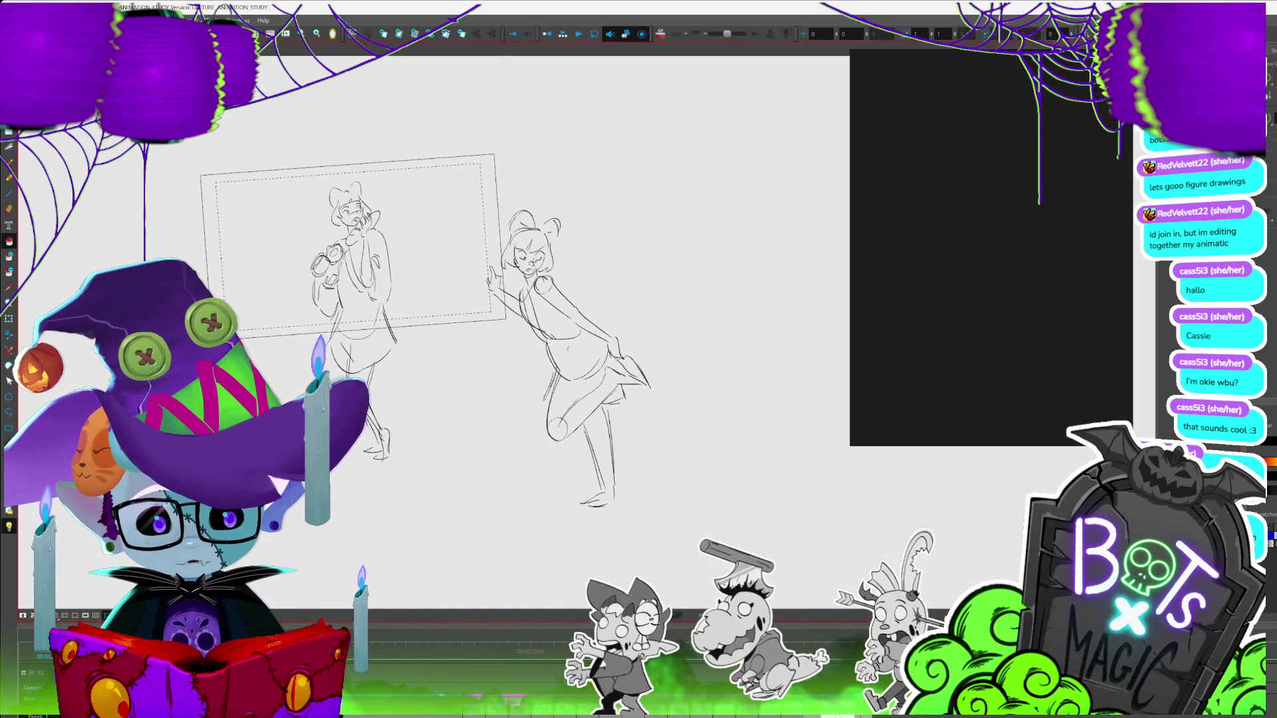
{"action": "scroll", "coordinate": [599, 393], "scroll_direction": "up", "scroll_amount": 5}
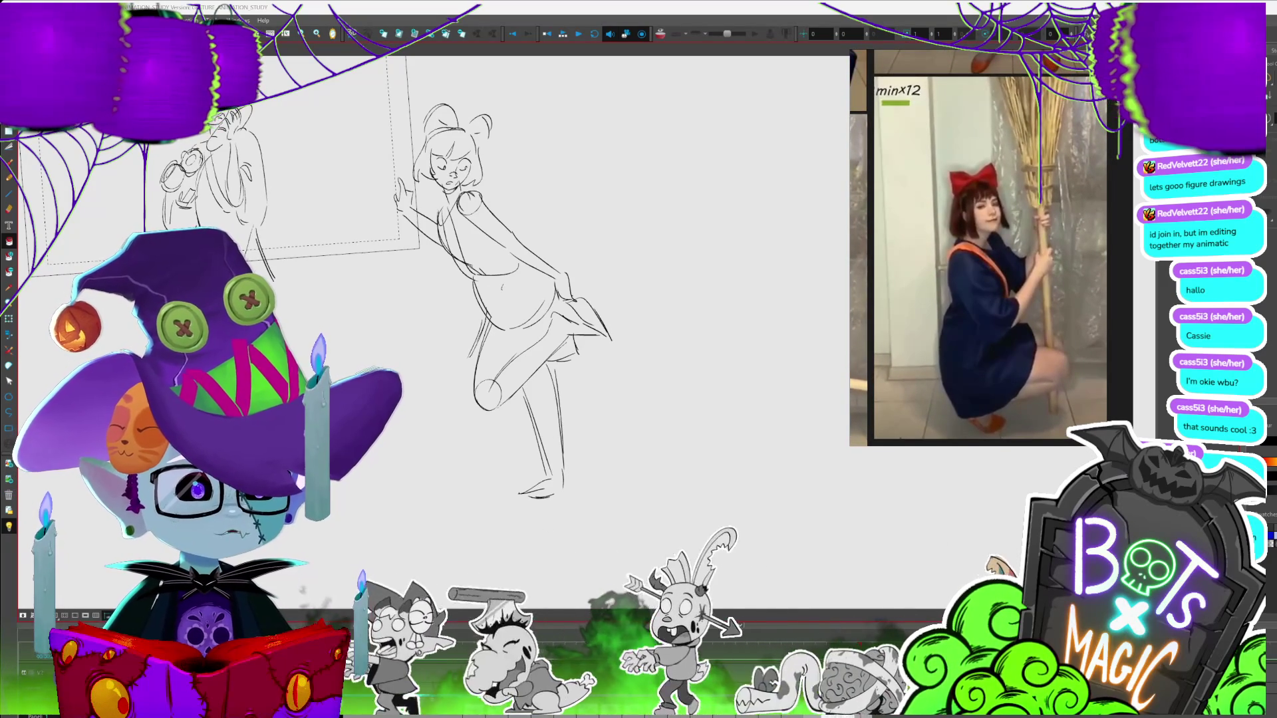
Advance to a fresh blank drawing with the earlier sketches shown as onion skin
{"action": "key", "text": "period"}
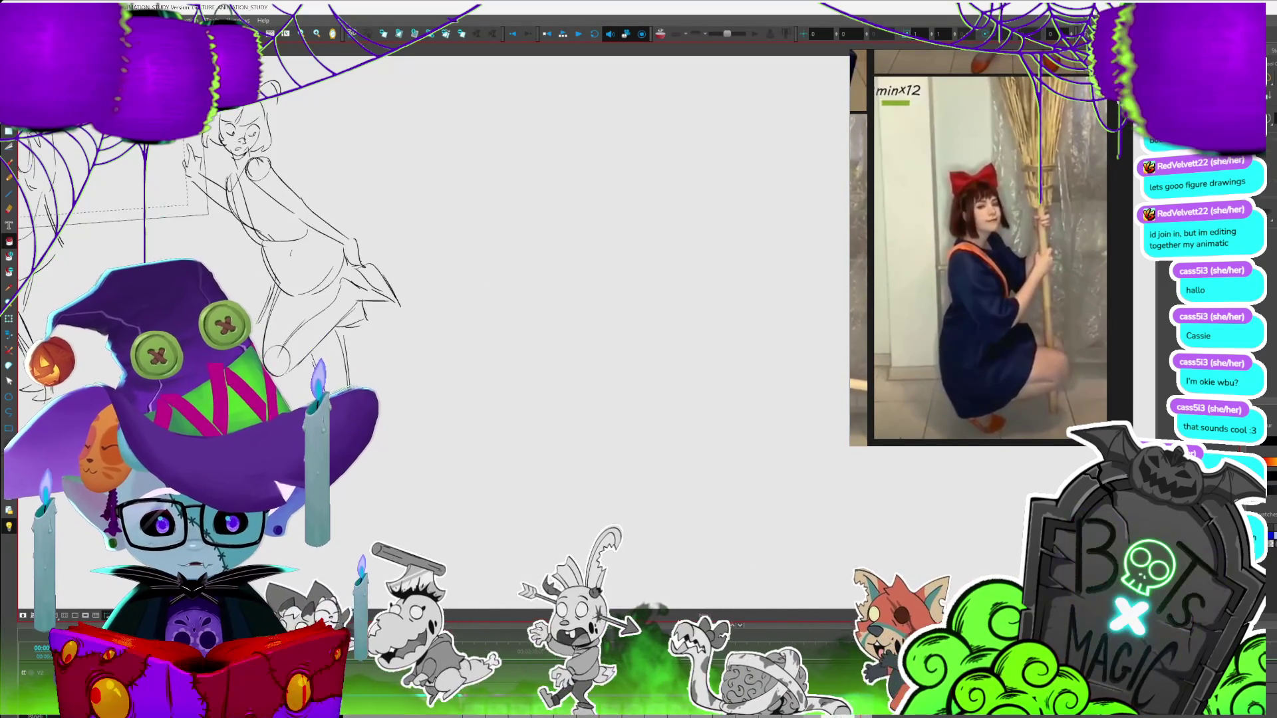
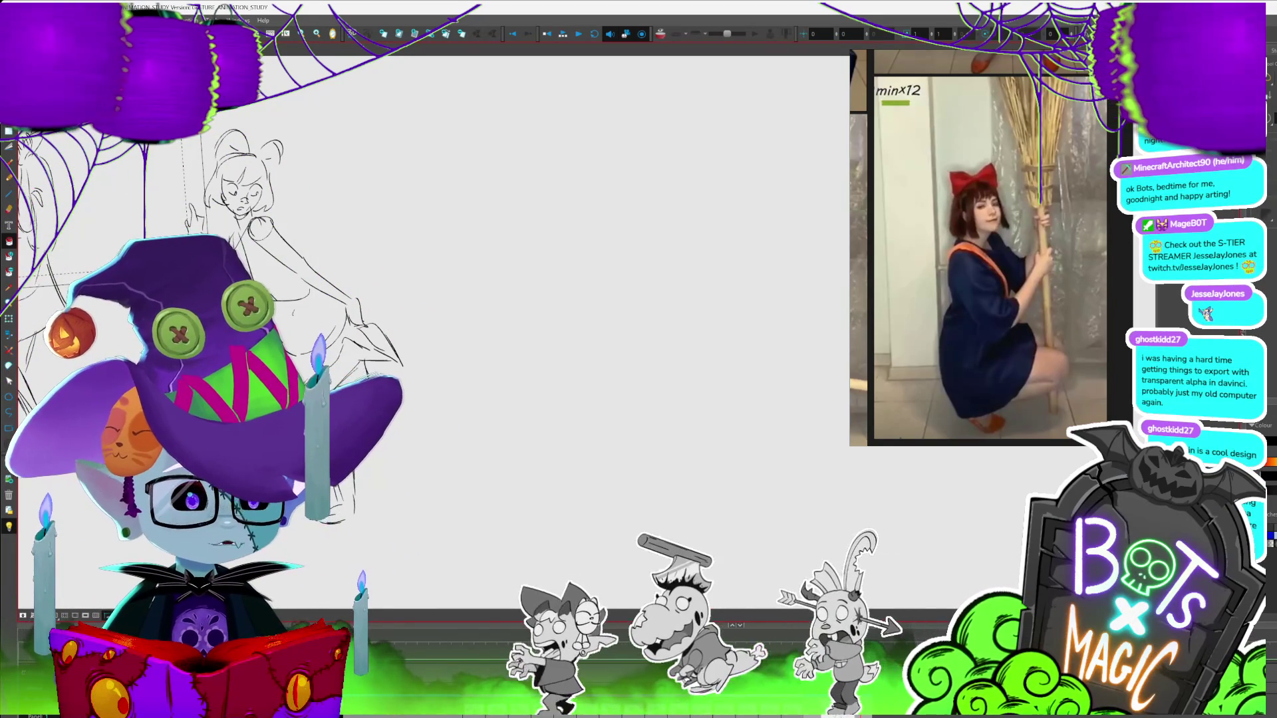
Draw the new girl's head circle with face guide lines and a hair curl at its side
{"action": "scroll", "coordinate": [266, 232], "scroll_direction": "down", "scroll_amount": 1}
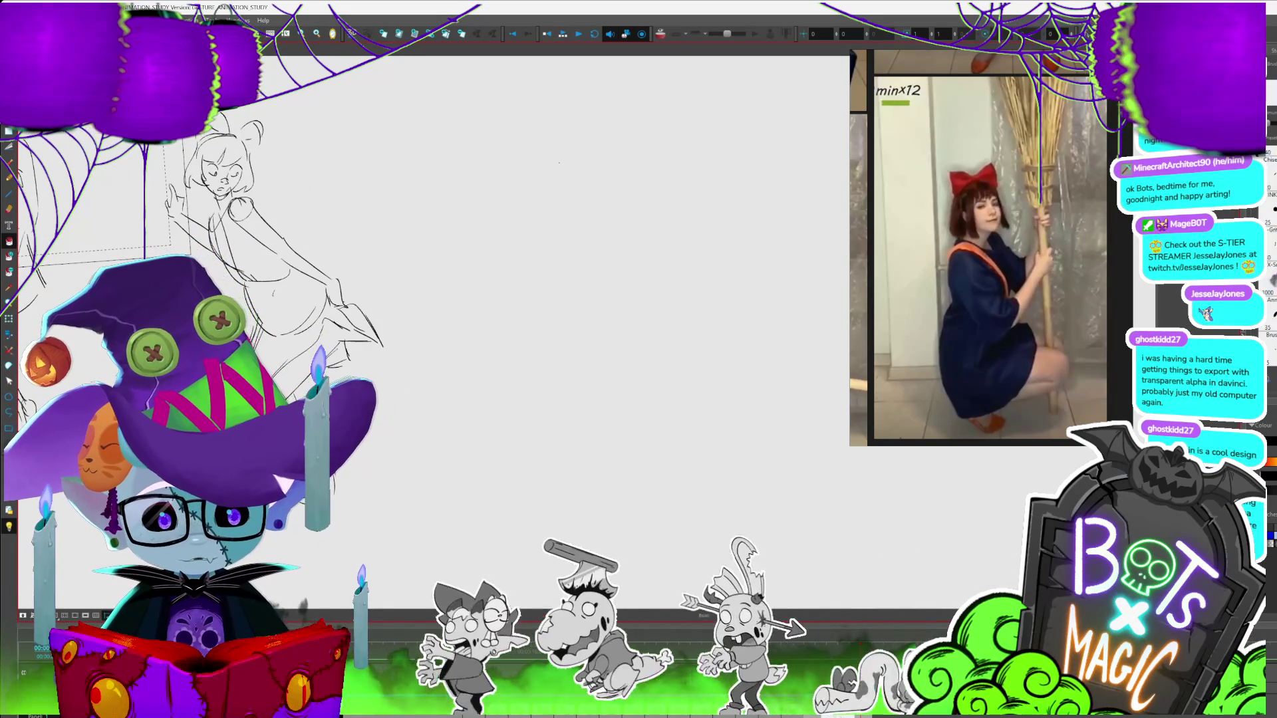
{"action": "mouse_move", "coordinate": [544, 216]}
{"action": "left_mouse_down"}
{"action": "mouse_move", "coordinate": [536, 173]}
{"action": "mouse_move", "coordinate": [598, 164]}
{"action": "mouse_move", "coordinate": [606, 209]}
{"action": "mouse_move", "coordinate": [590, 221]}
{"action": "left_mouse_up"}
{"action": "mouse_move", "coordinate": [581, 166]}
{"action": "left_mouse_down"}
{"action": "mouse_move", "coordinate": [597, 228]}
{"action": "mouse_move", "coordinate": [604, 190]}
{"action": "left_mouse_up"}
{"action": "mouse_move", "coordinate": [540, 214]}
{"action": "left_mouse_down"}
{"action": "mouse_move", "coordinate": [601, 232]}
{"action": "mouse_move", "coordinate": [564, 244]}
{"action": "left_mouse_up"}
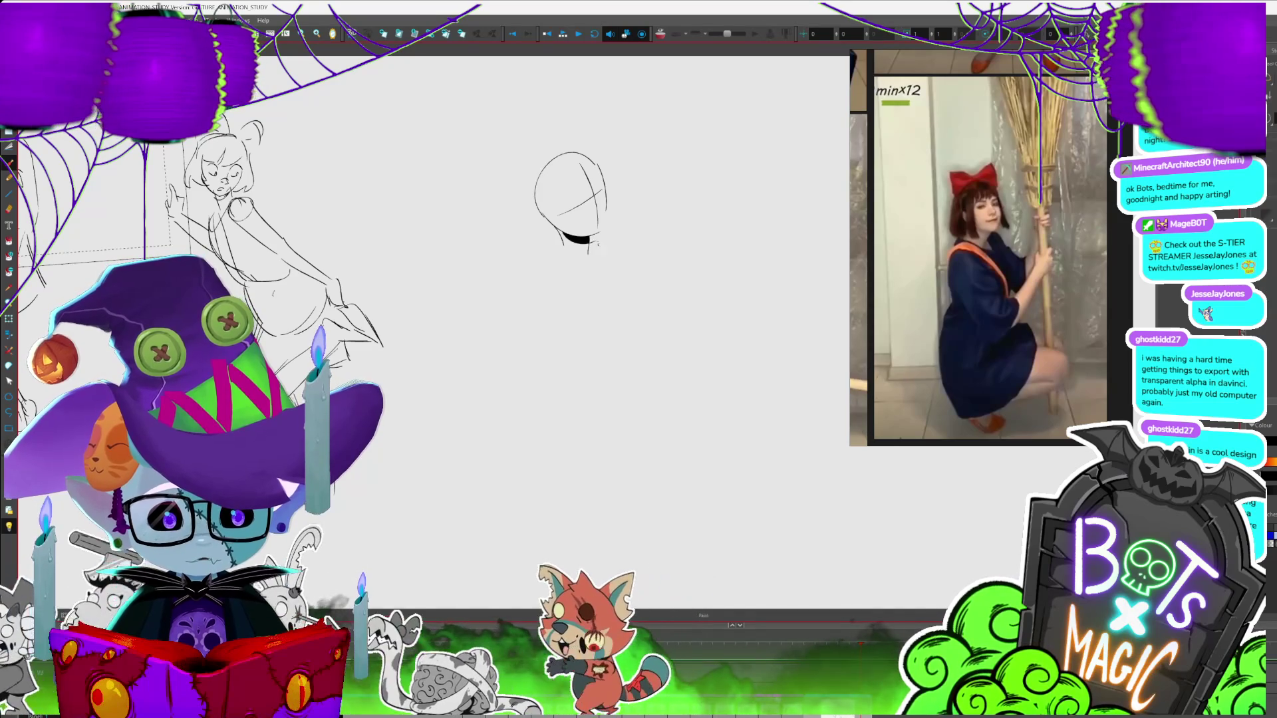
{"action": "key", "text": "alt+b"}
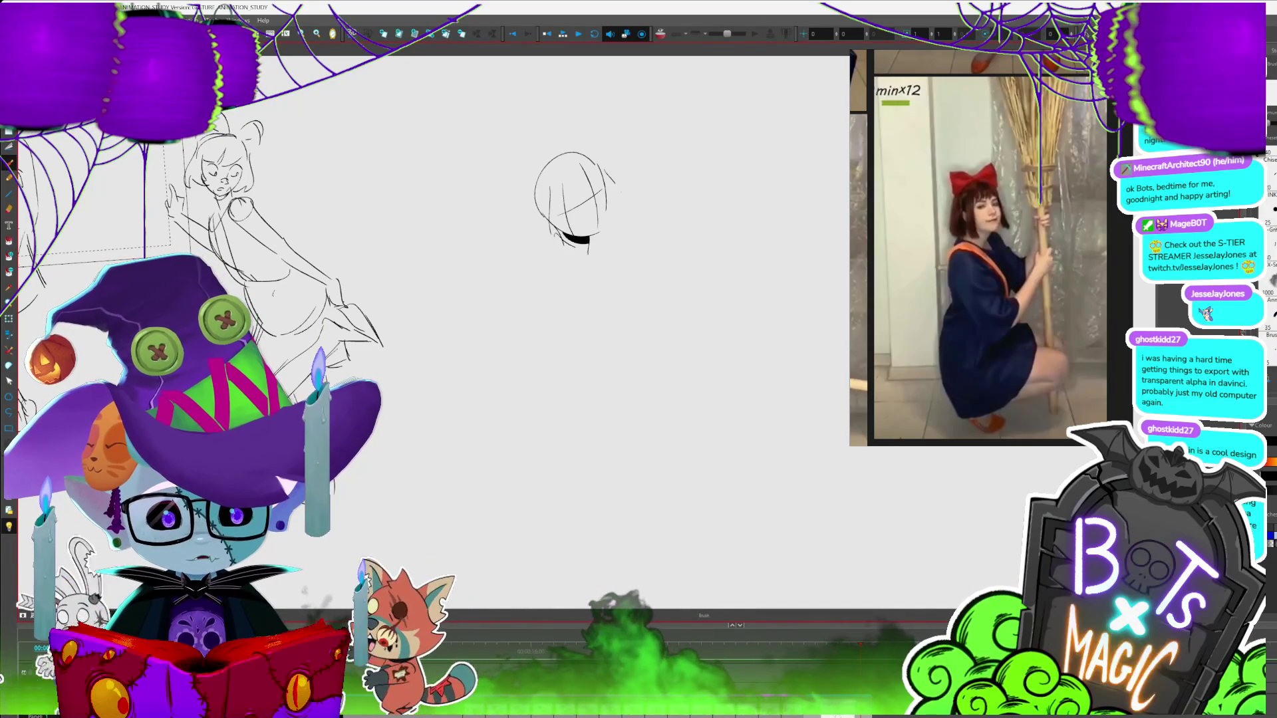
{"action": "left_click_drag", "start_coordinate": [629, 218], "coordinate": [618, 232]}
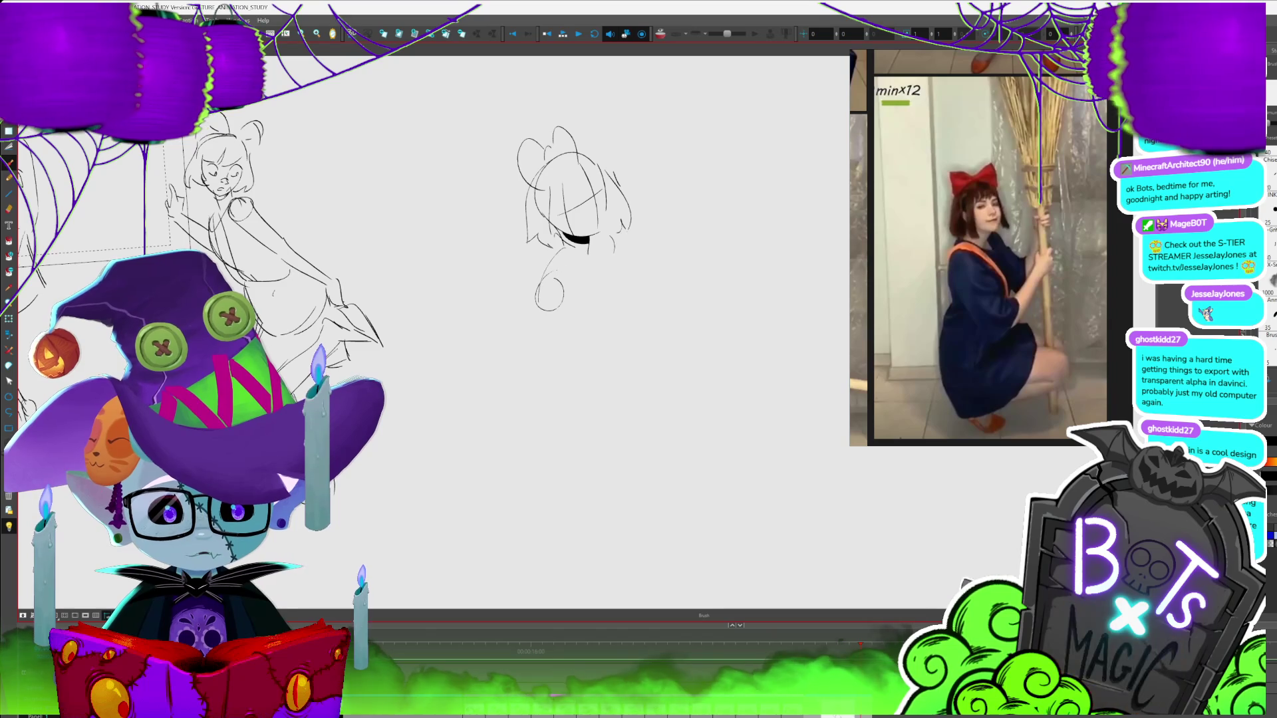
Sketch the shoulder curve, the back and hip curve, and the thigh line below the head
{"action": "left_click_drag", "start_coordinate": [551, 261], "coordinate": [534, 306]}
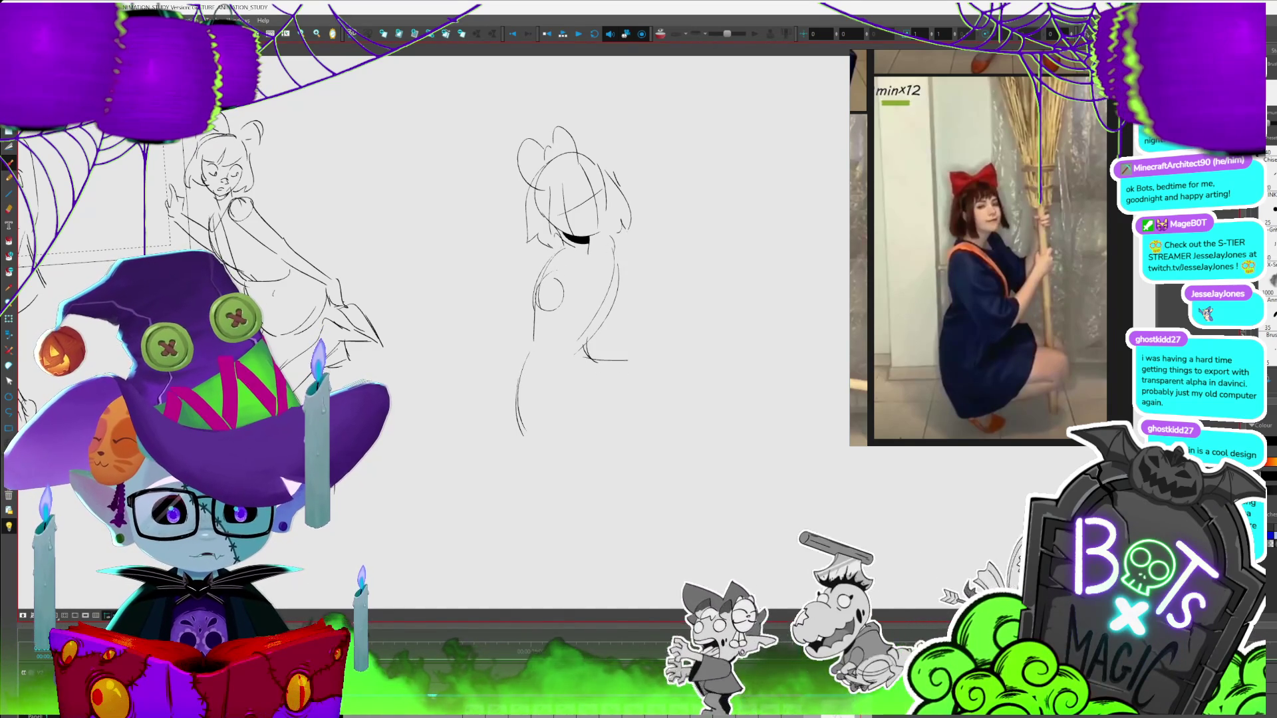
{"action": "left_click_drag", "start_coordinate": [587, 359], "coordinate": [681, 370]}
{"action": "left_click_drag", "start_coordinate": [596, 382], "coordinate": [696, 392]}
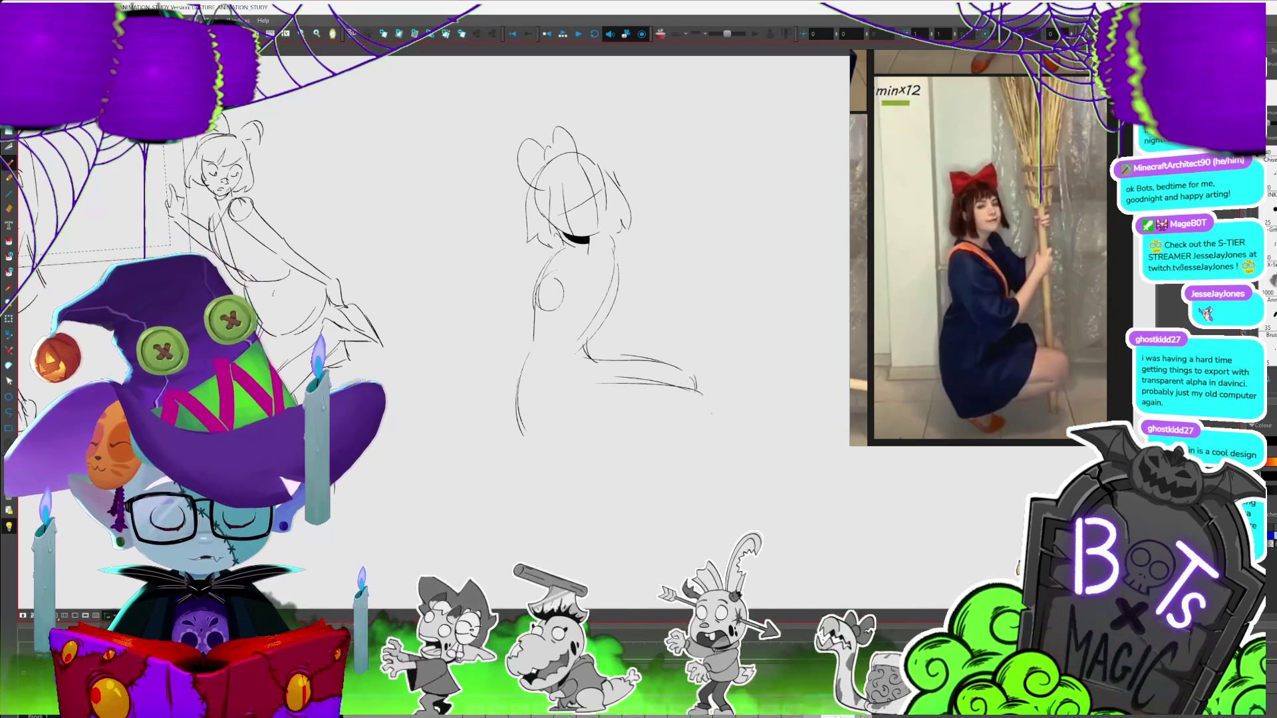
Draw the knee, the lower leg curves, the front line, and the ground line with the foot
{"action": "left_click_drag", "start_coordinate": [699, 394], "coordinate": [668, 466]}
{"action": "left_click_drag", "start_coordinate": [705, 409], "coordinate": [612, 463]}
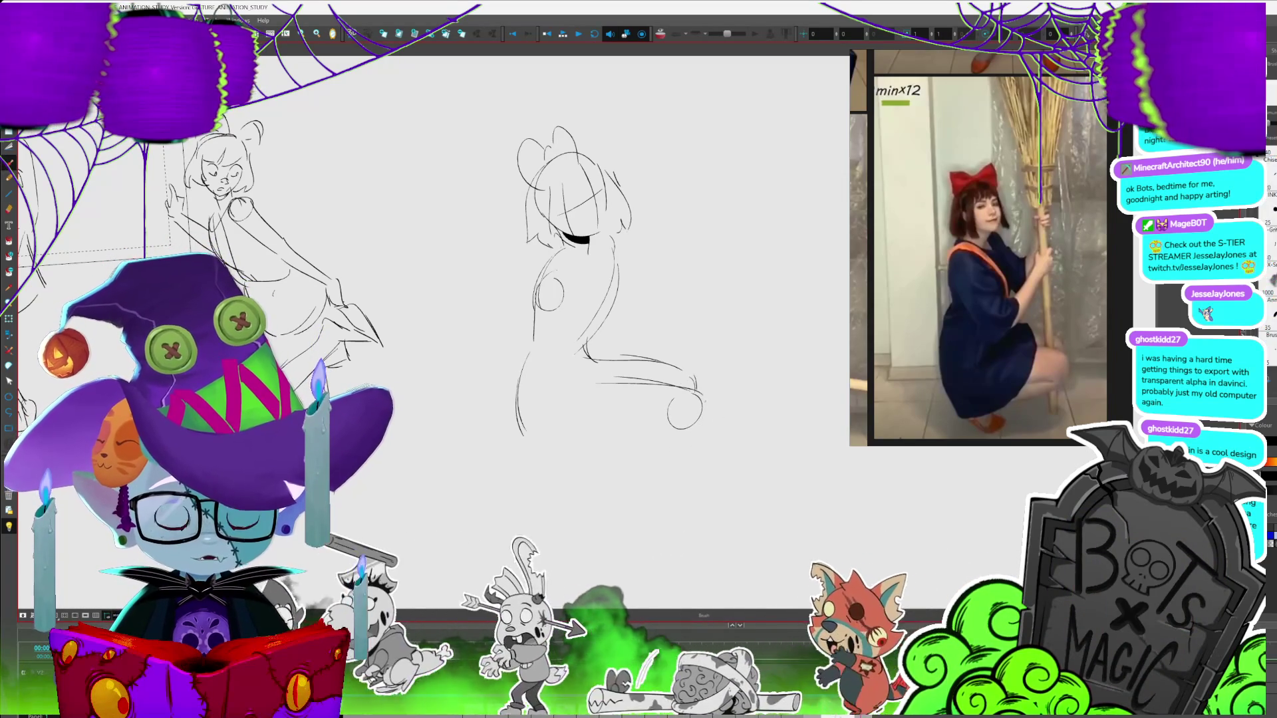
{"action": "left_click_drag", "start_coordinate": [704, 409], "coordinate": [592, 484]}
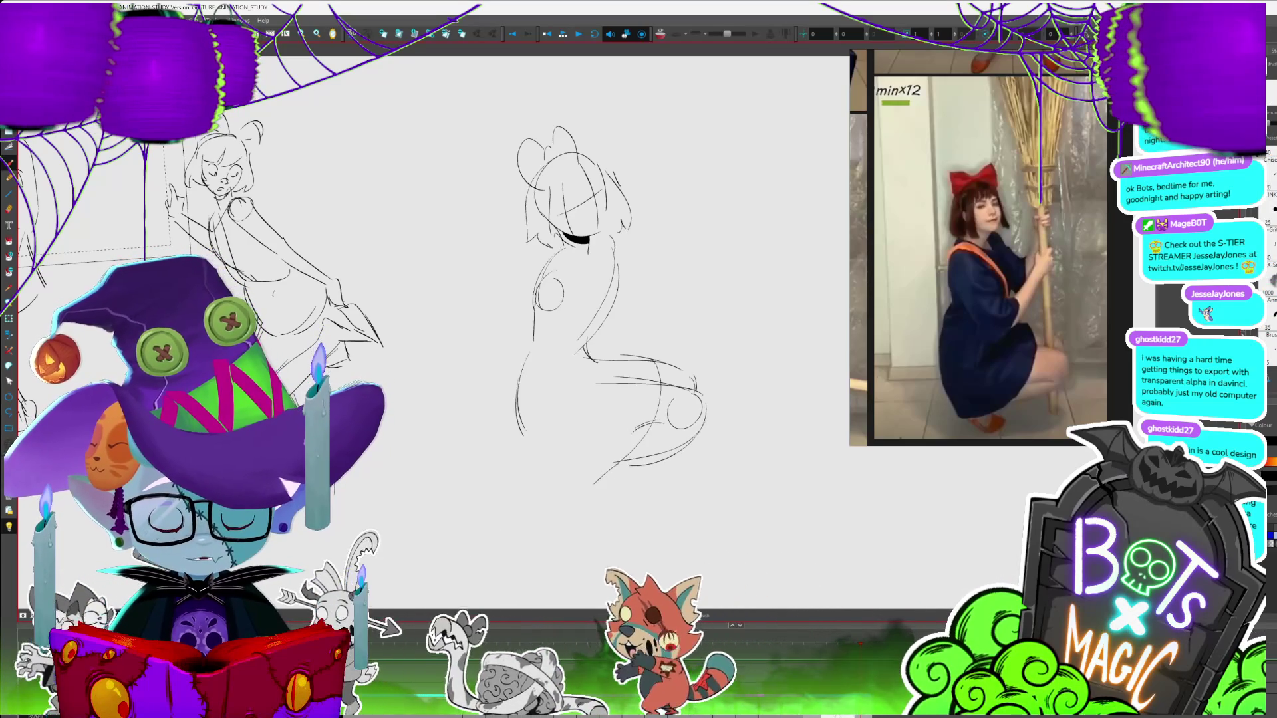
{"action": "left_click_drag", "start_coordinate": [525, 466], "coordinate": [563, 503]}
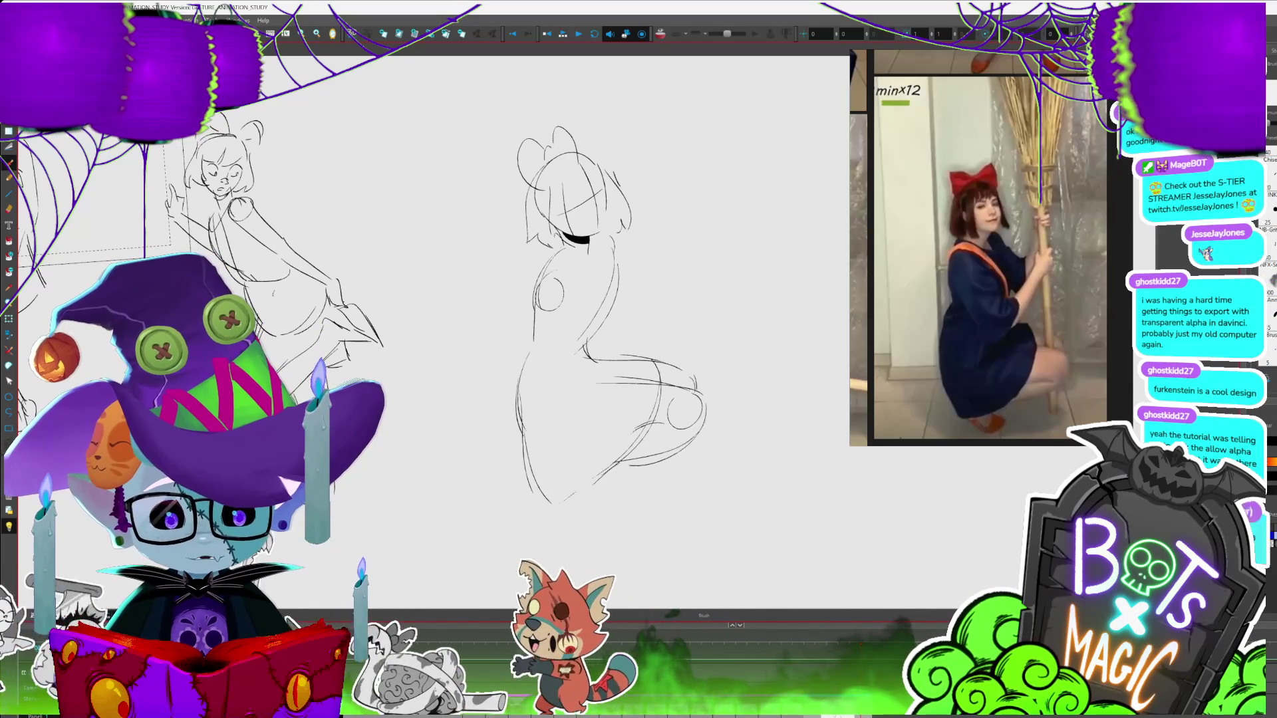
{"action": "mouse_move", "coordinate": [665, 460]}
{"action": "left_mouse_down"}
{"action": "mouse_move", "coordinate": [576, 503]}
{"action": "mouse_move", "coordinate": [612, 515]}
{"action": "left_mouse_up"}
{"action": "mouse_move", "coordinate": [710, 484]}
{"action": "left_mouse_down"}
{"action": "mouse_move", "coordinate": [542, 500]}
{"action": "mouse_move", "coordinate": [573, 542]}
{"action": "left_mouse_up"}
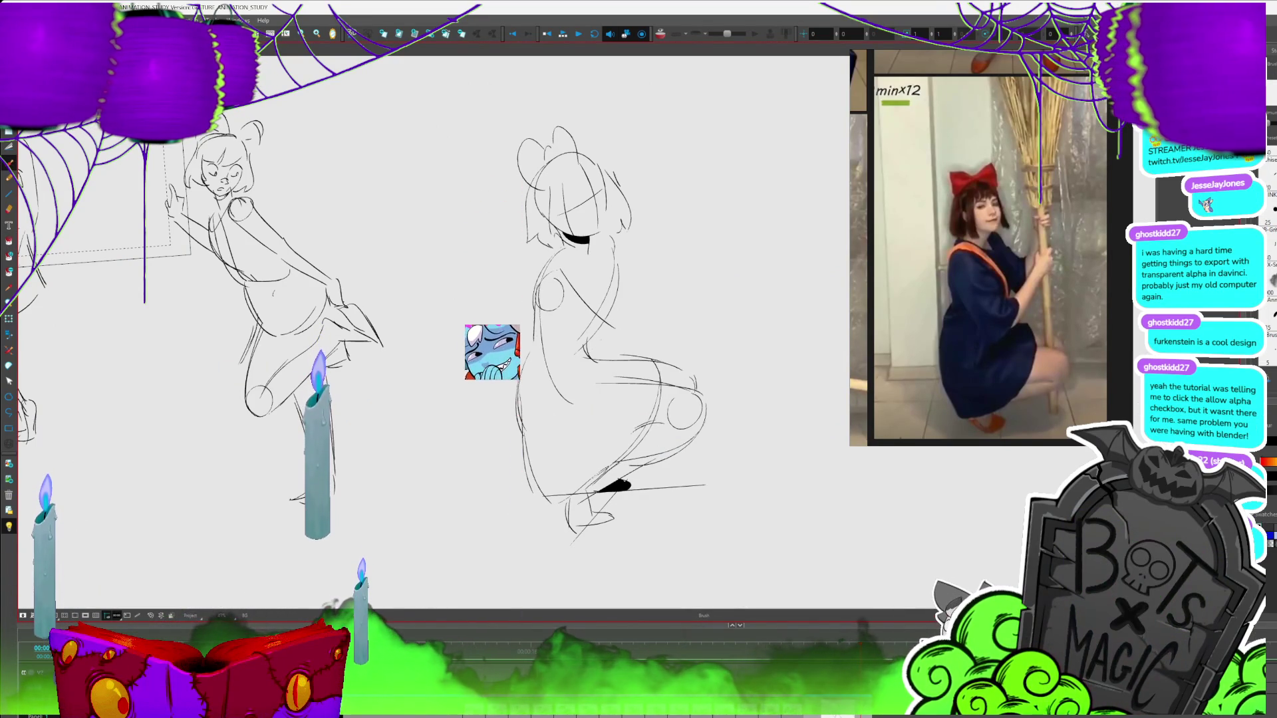
Drop the current selection and switch to the Select tool for existing strokes
{"action": "key", "text": "alt+b"}
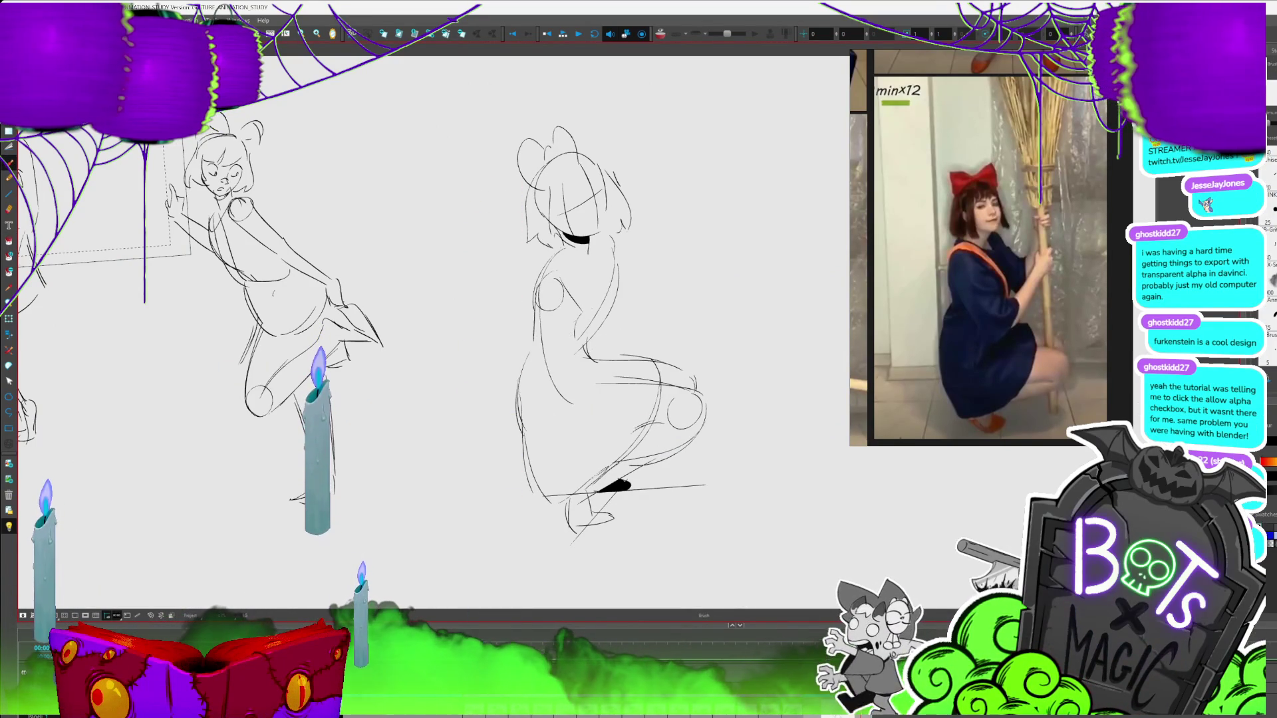
{"action": "key", "text": "alt+s"}
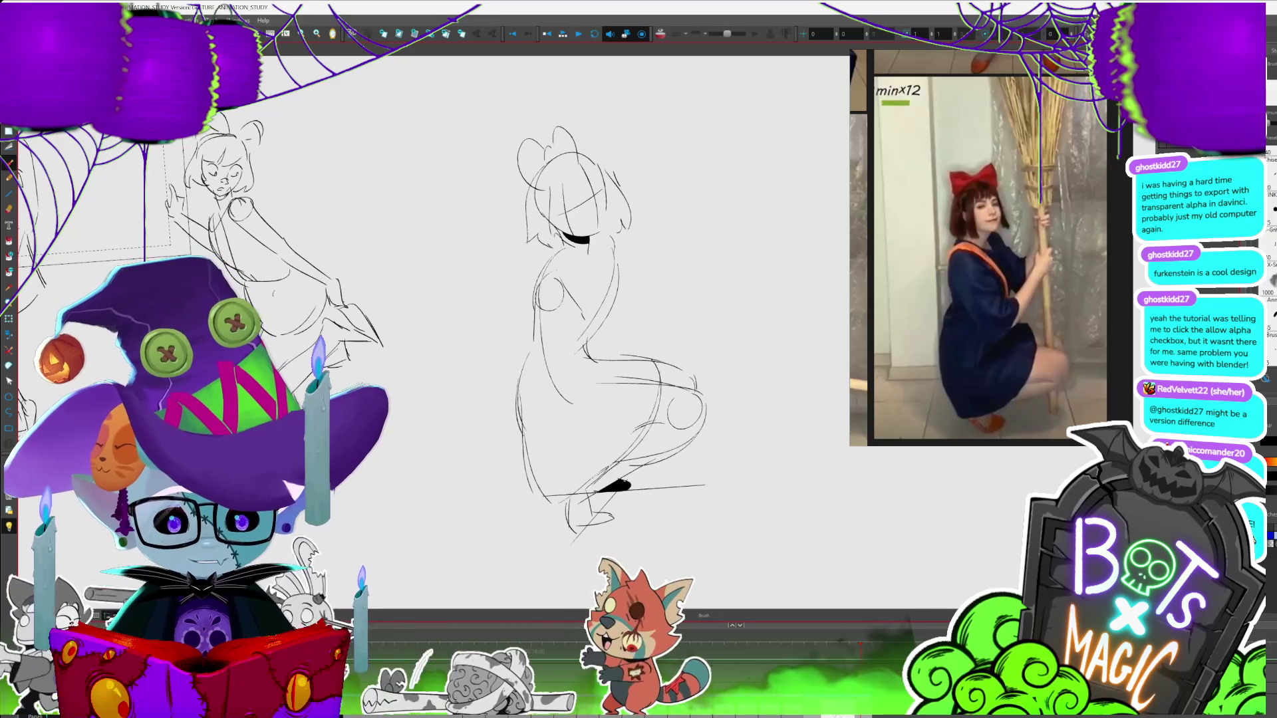
Select and then deselect the leg curve strokes, returning to the Brush
{"action": "key", "text": "alt+s"}
{"action": "left_click", "coordinate": [705, 415]}
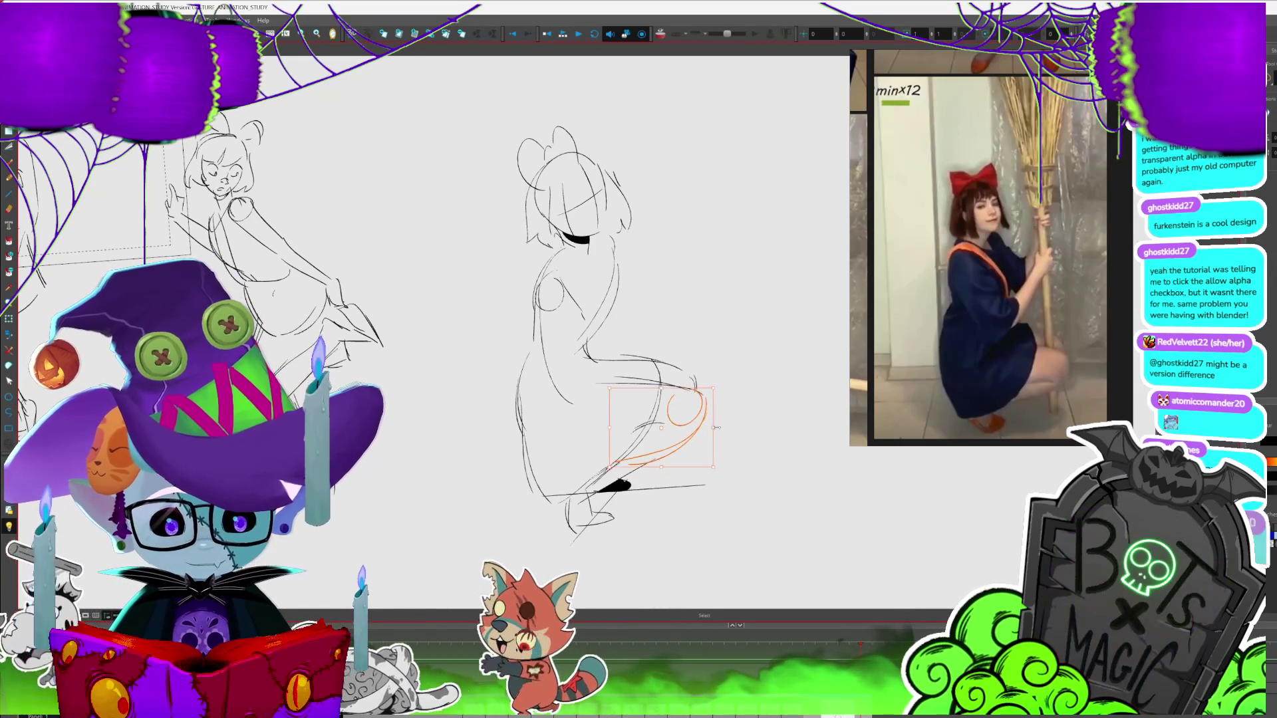
{"action": "left_click", "coordinate": [720, 420]}
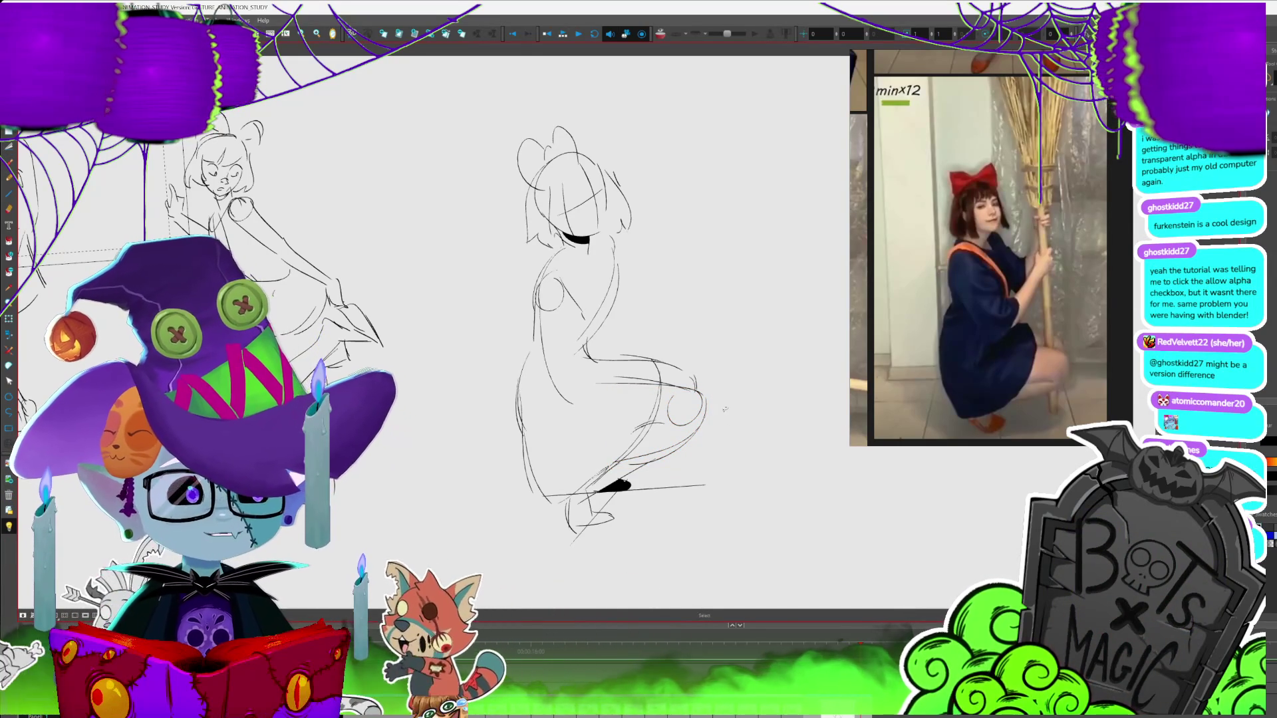
{"action": "key", "text": "alt+b"}
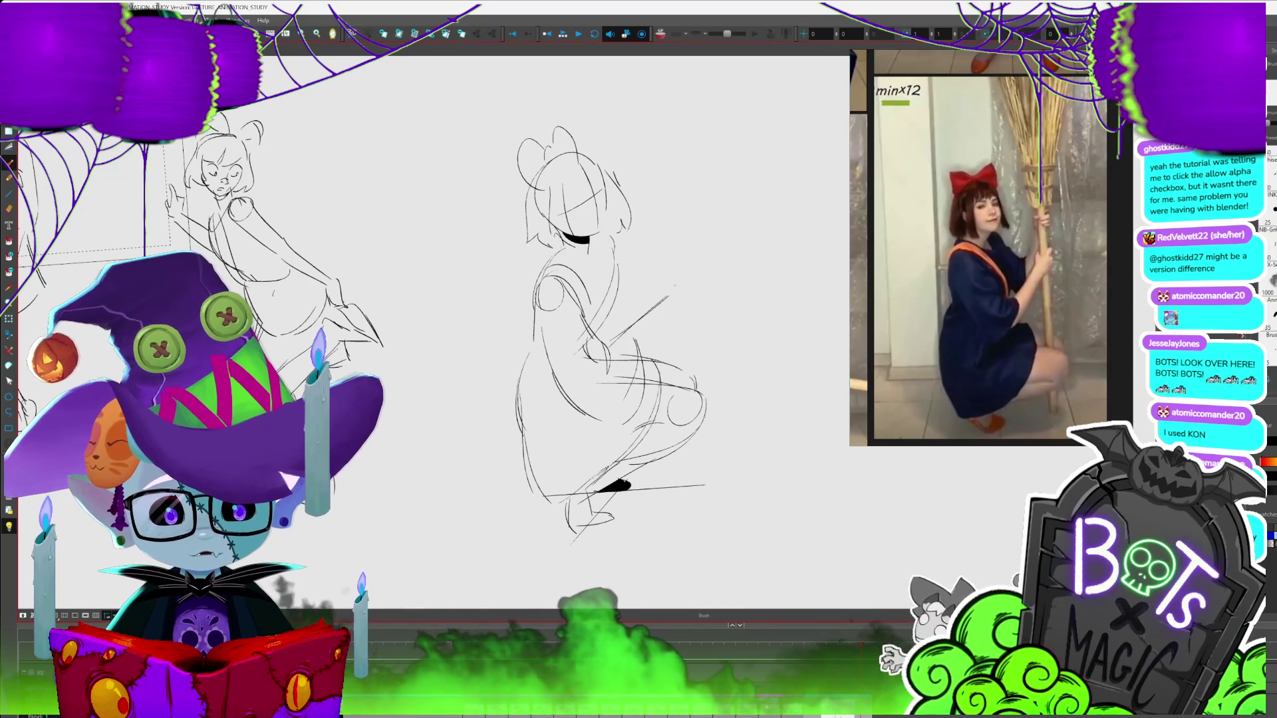
Sketch the forward-reaching hand and lower arm, then the broom handle running down to the floor
{"action": "left_click_drag", "start_coordinate": [692, 278], "coordinate": [685, 296]}
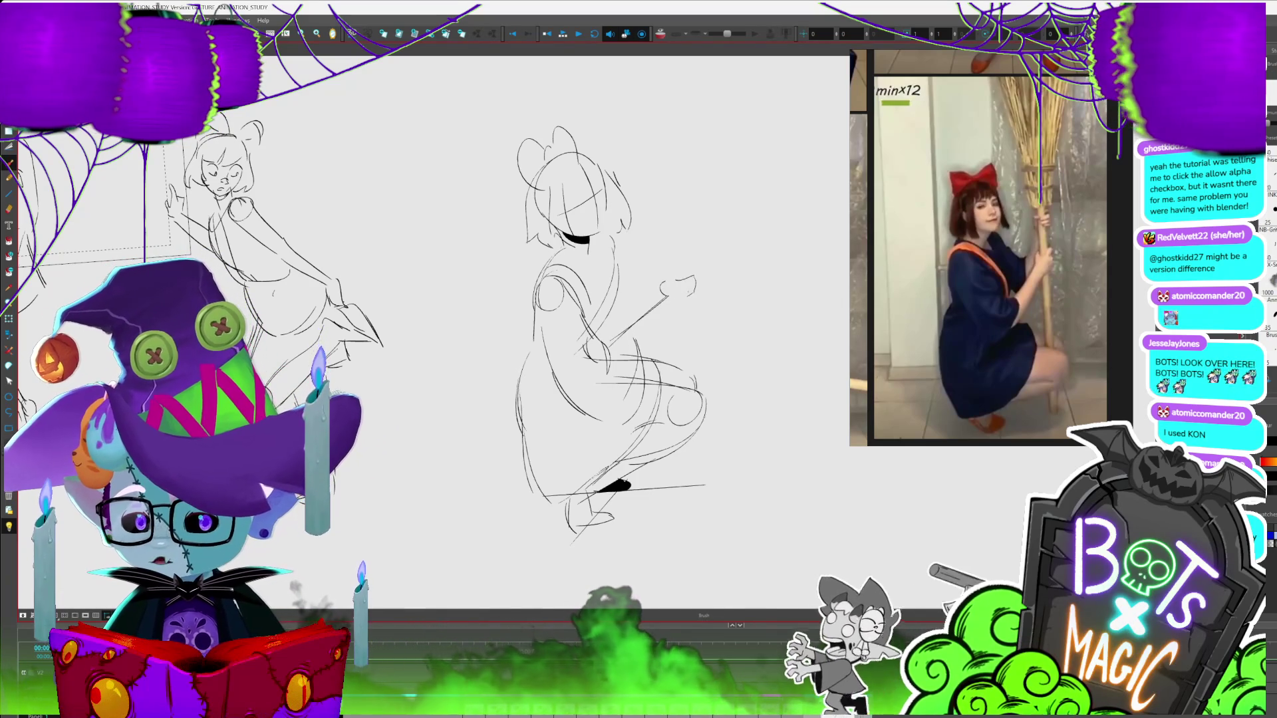
{"action": "left_click_drag", "start_coordinate": [692, 296], "coordinate": [655, 326]}
{"action": "mouse_move", "coordinate": [691, 213]}
{"action": "left_mouse_down"}
{"action": "mouse_move", "coordinate": [683, 233]}
{"action": "mouse_move", "coordinate": [697, 241]}
{"action": "mouse_move", "coordinate": [649, 283]}
{"action": "left_mouse_up"}
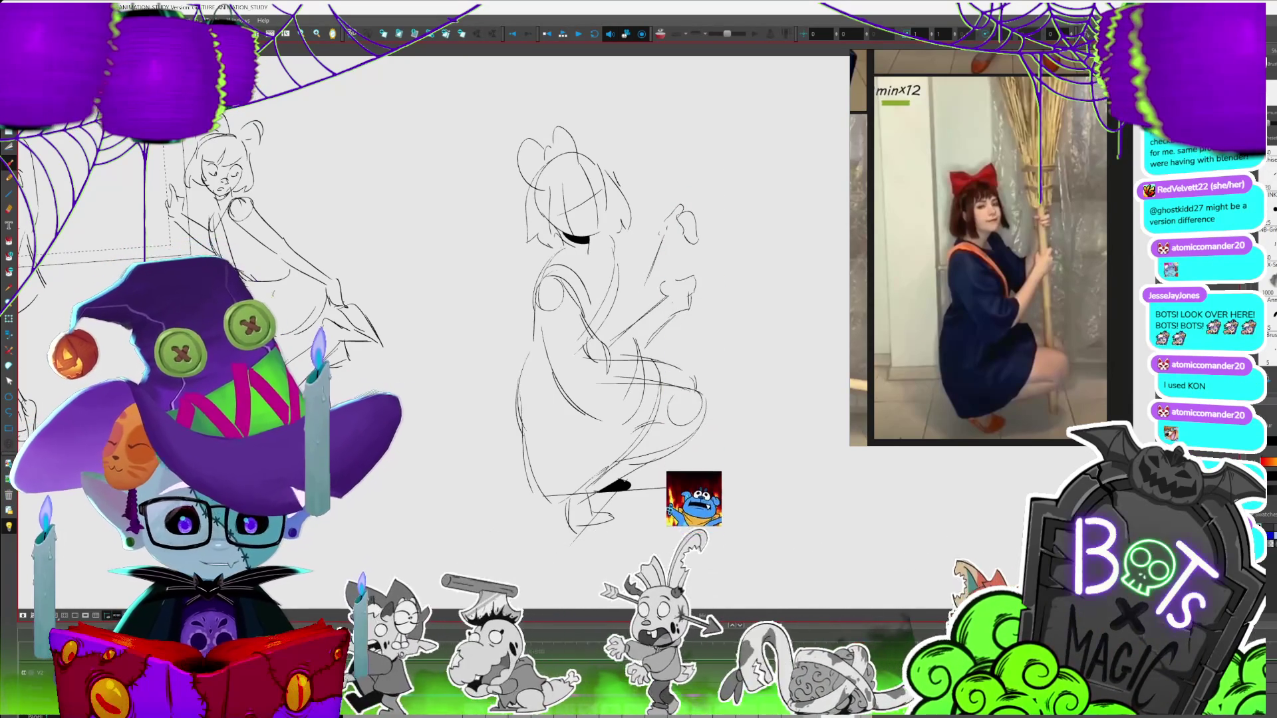
{"action": "left_click_drag", "start_coordinate": [679, 119], "coordinate": [680, 279]}
{"action": "left_click_drag", "start_coordinate": [691, 122], "coordinate": [691, 199]}
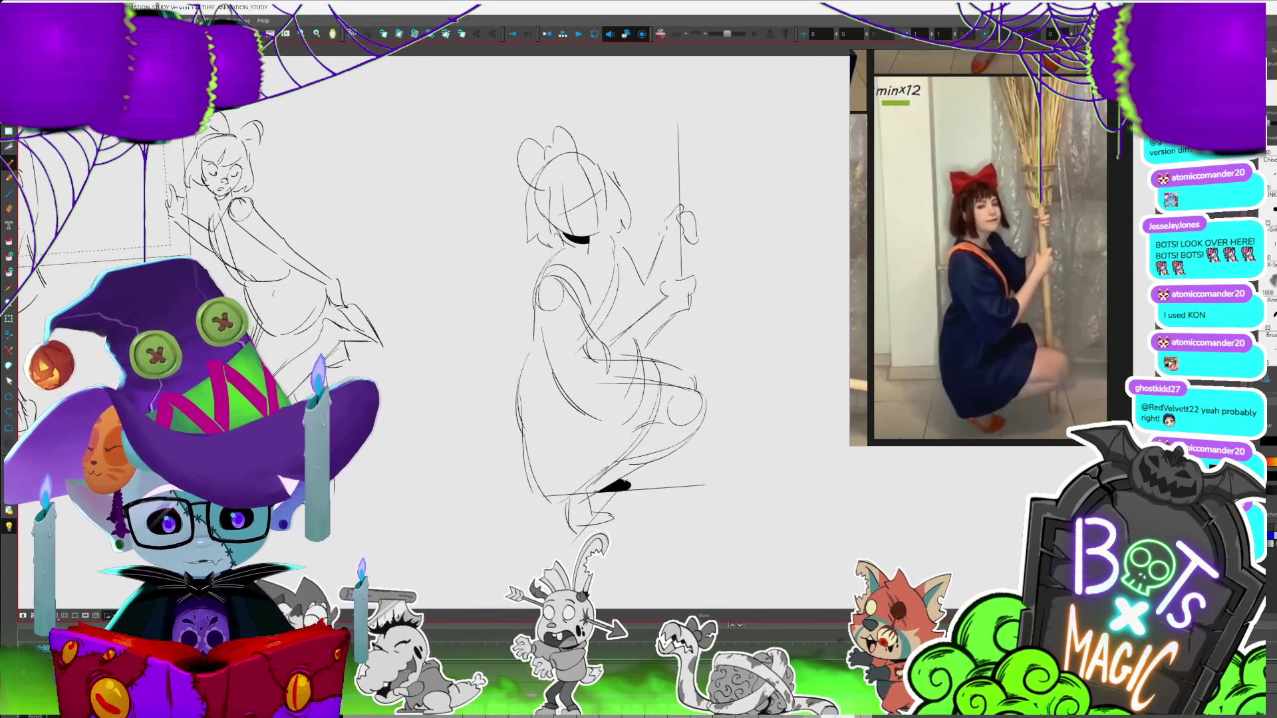
{"action": "left_click_drag", "start_coordinate": [685, 280], "coordinate": [687, 359]}
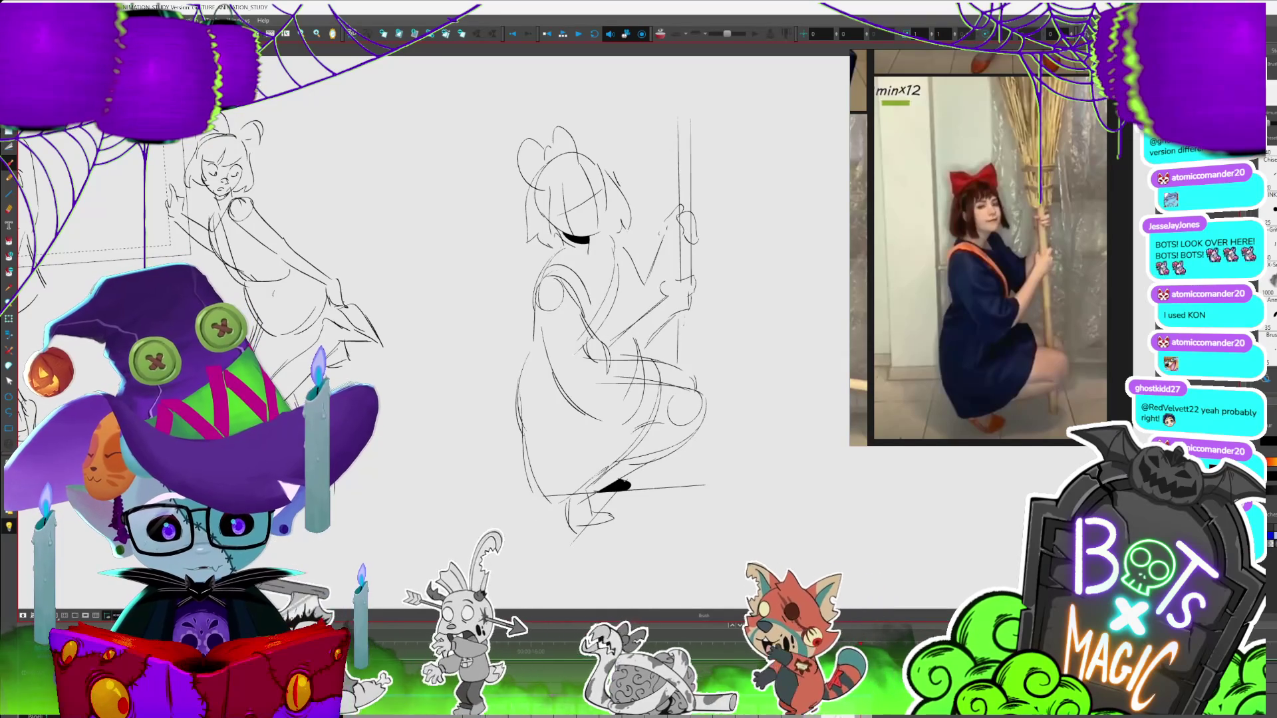
{"action": "left_click_drag", "start_coordinate": [689, 419], "coordinate": [689, 477]}
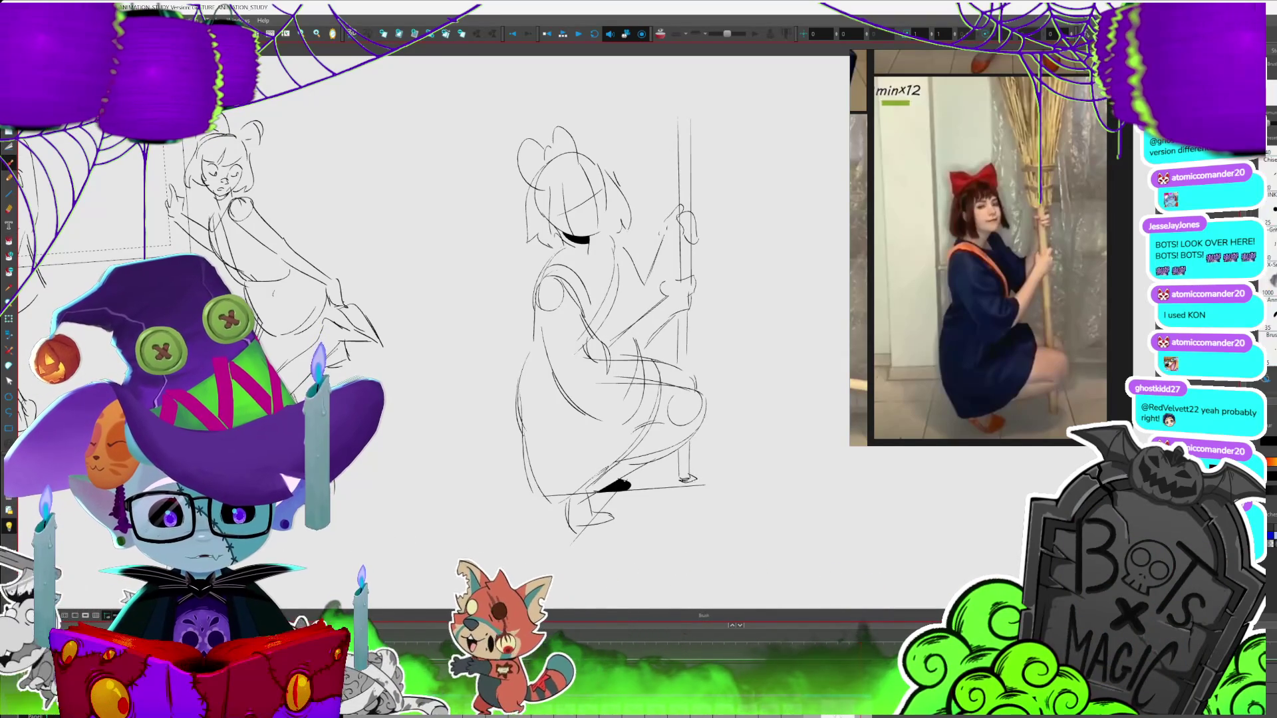
Select the lower stretch of the pole stroke, return to the Brush, and recentre the view
{"action": "key", "text": "alt+b"}
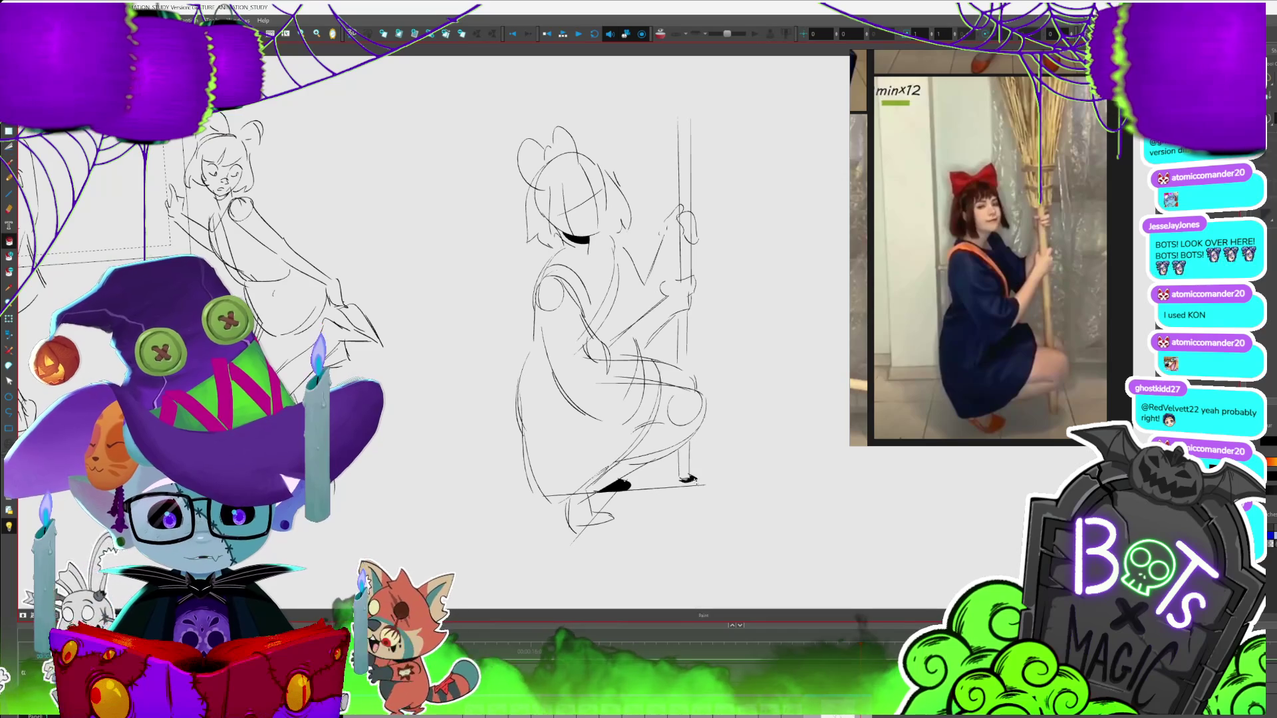
{"action": "scroll", "coordinate": [605, 333], "scroll_direction": "up", "scroll_amount": 3}
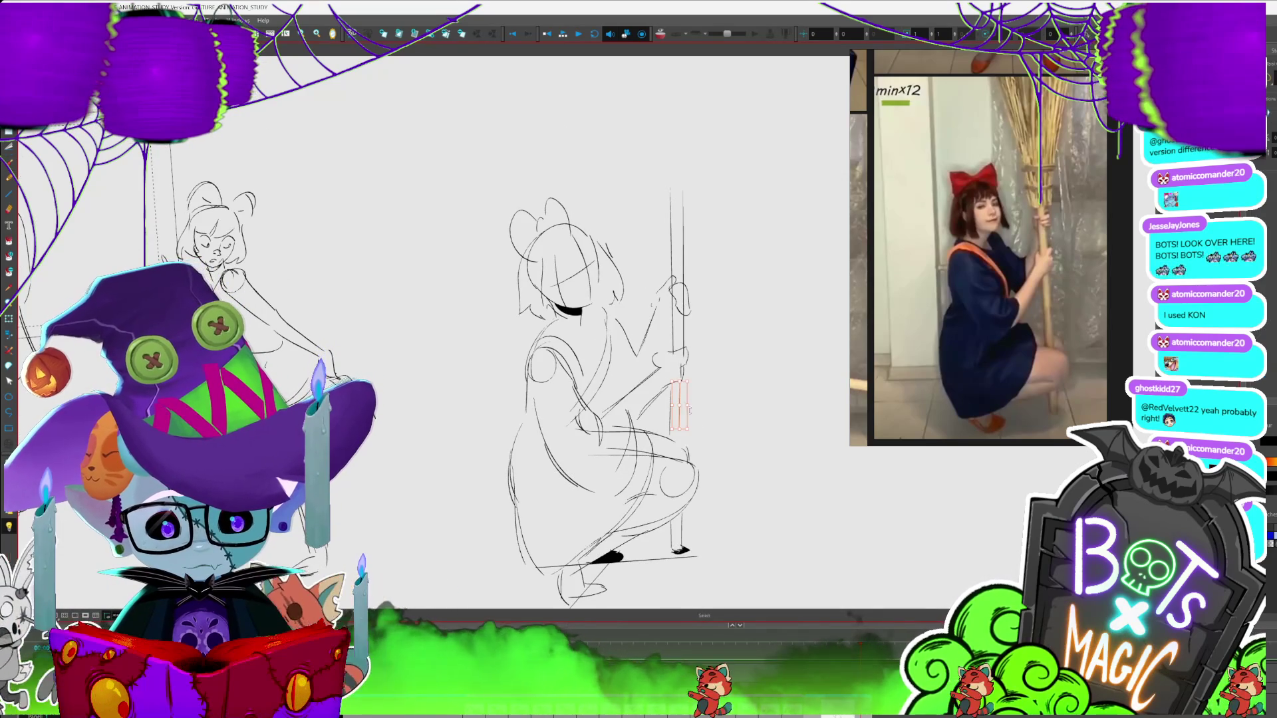
{"action": "left_click", "coordinate": [683, 406]}
{"action": "key", "text": "alt+b"}
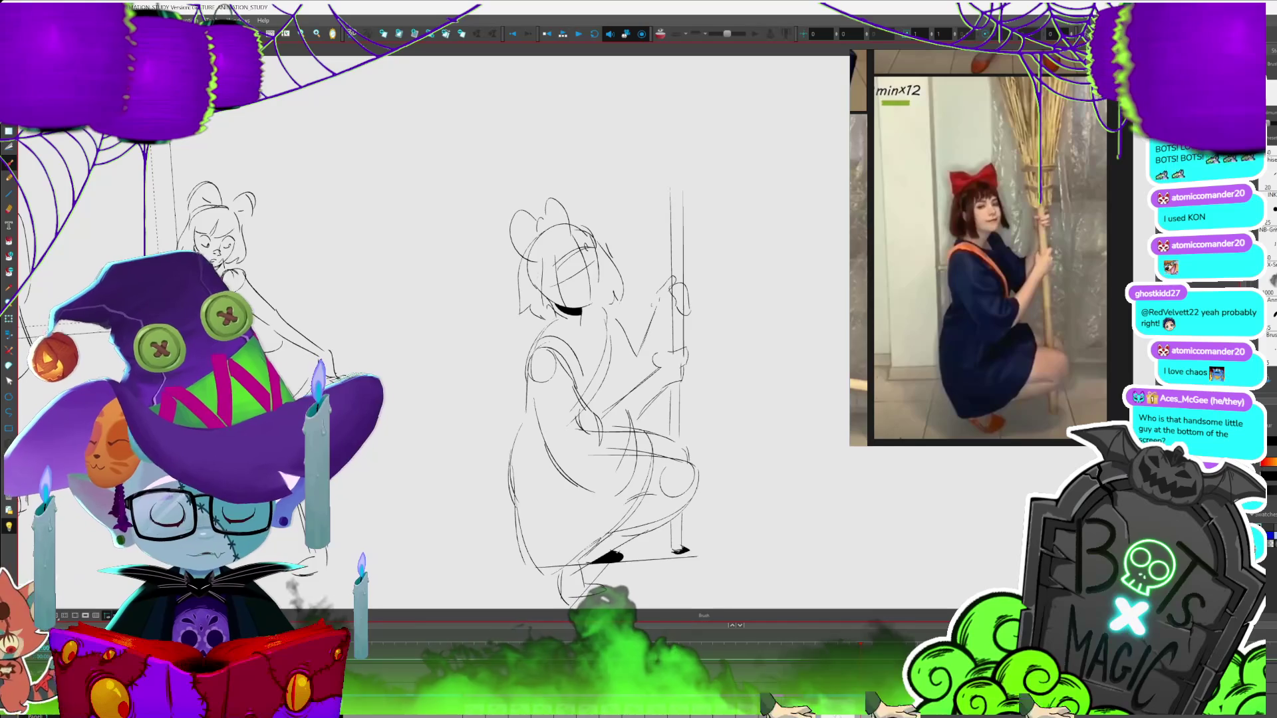
{"action": "left_click_drag", "start_coordinate": [599, 372], "coordinate": [559, 360]}
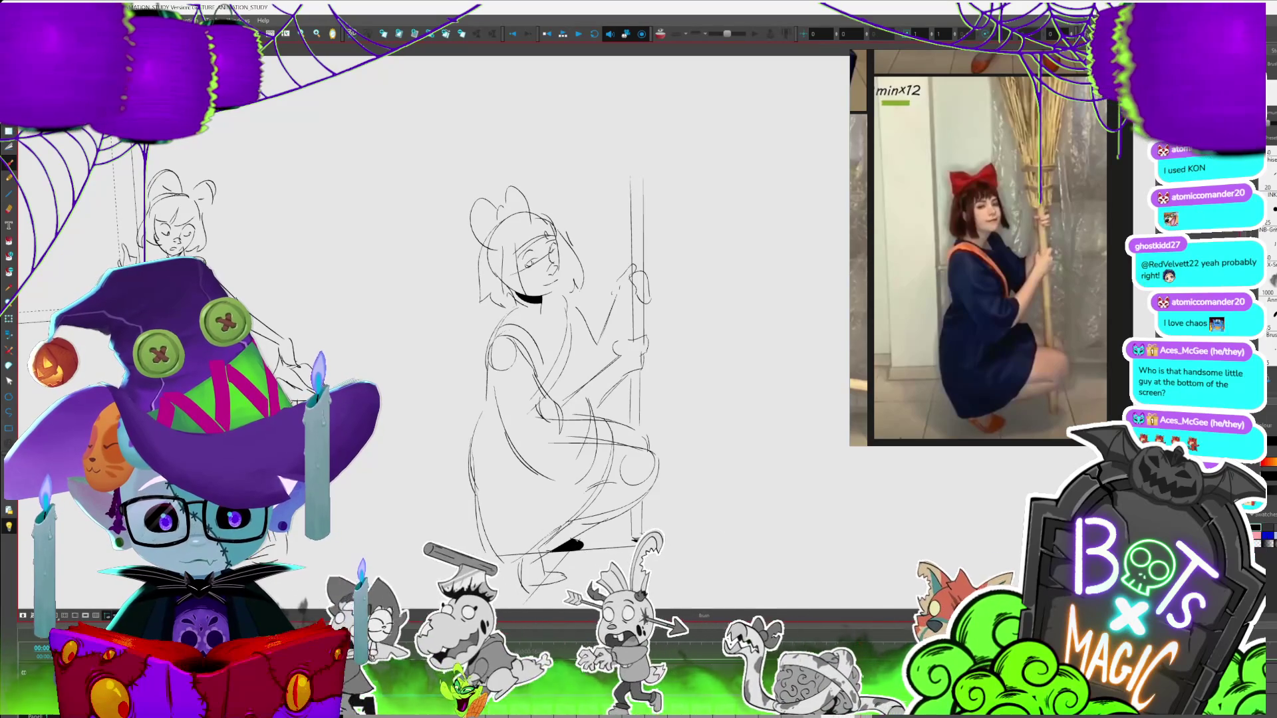
{"action": "scroll", "coordinate": [621, 339], "scroll_direction": "down", "scroll_amount": 3}
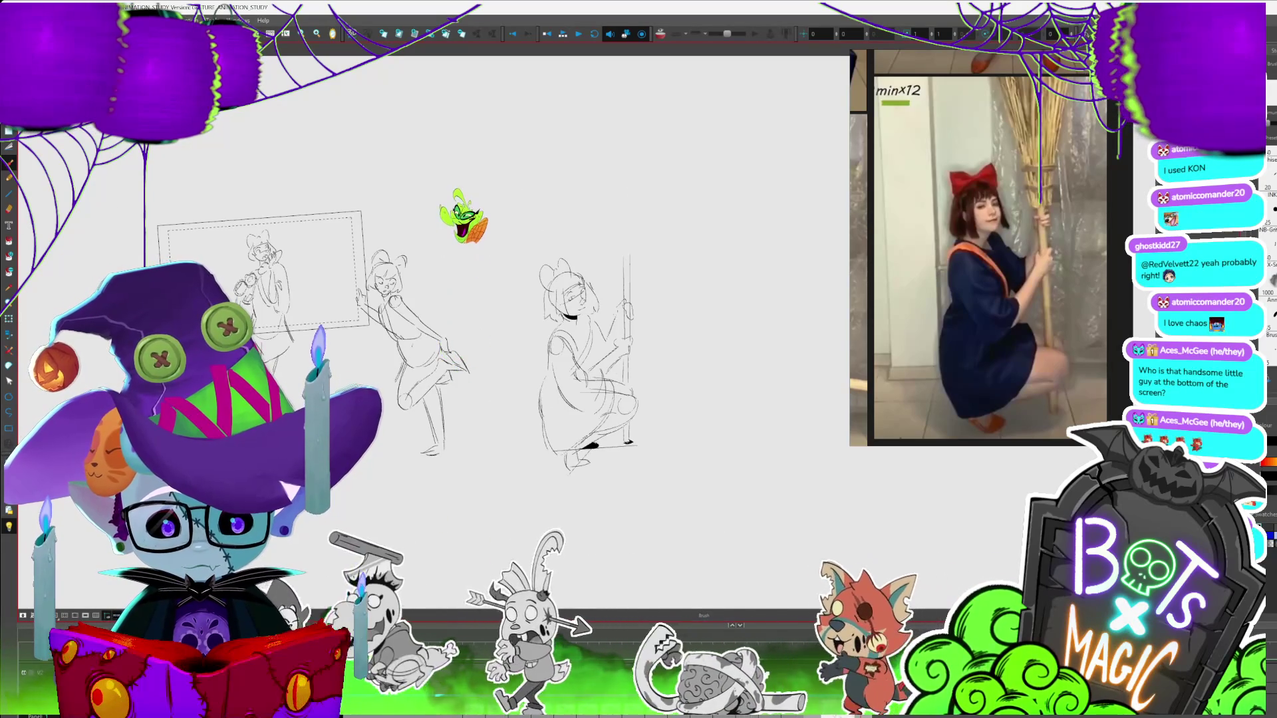
{"action": "scroll", "coordinate": [459, 226], "scroll_direction": "up", "scroll_amount": 3}
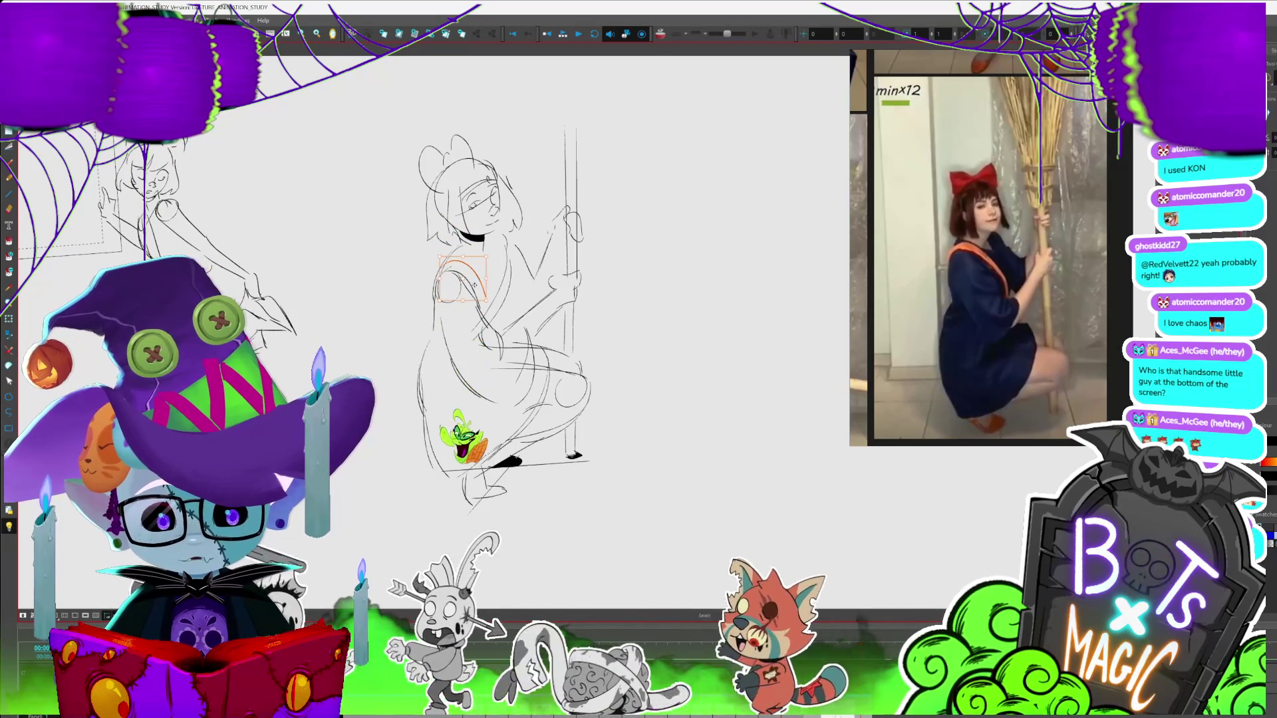
{"action": "key", "text": "alt+b"}
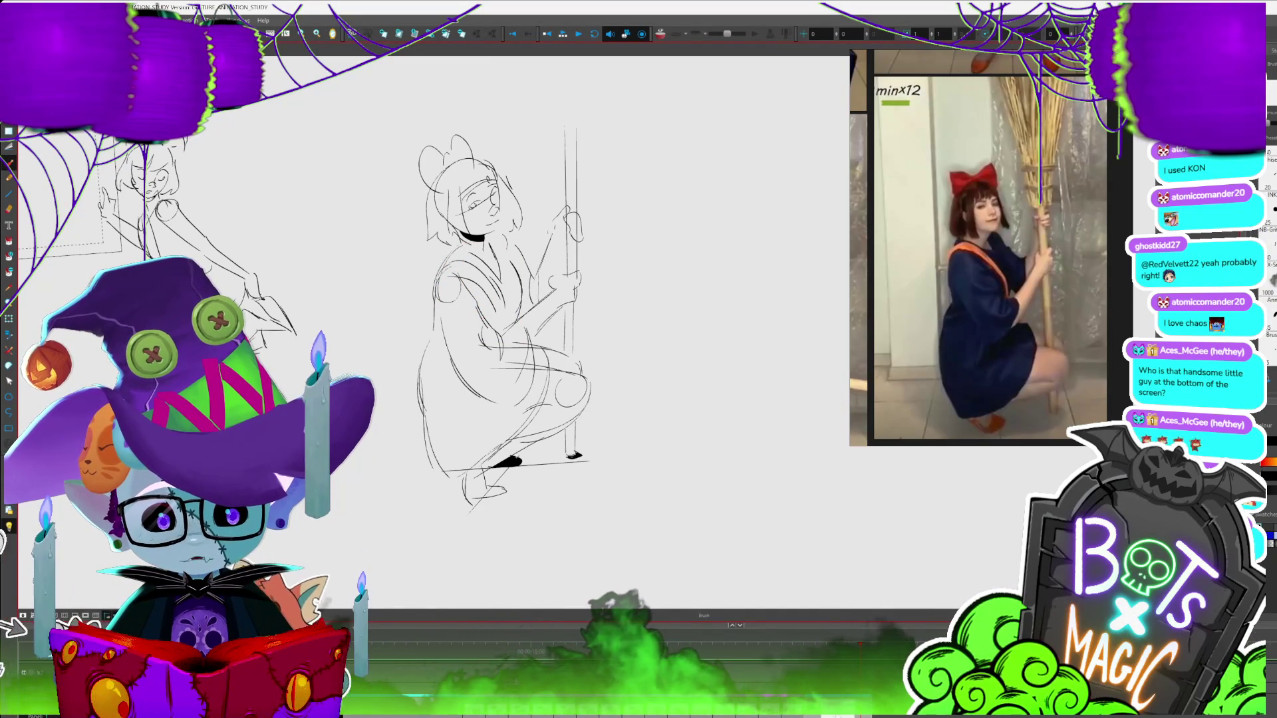
{"action": "scroll", "coordinate": [532, 320], "scroll_direction": "left", "scroll_amount": 3}
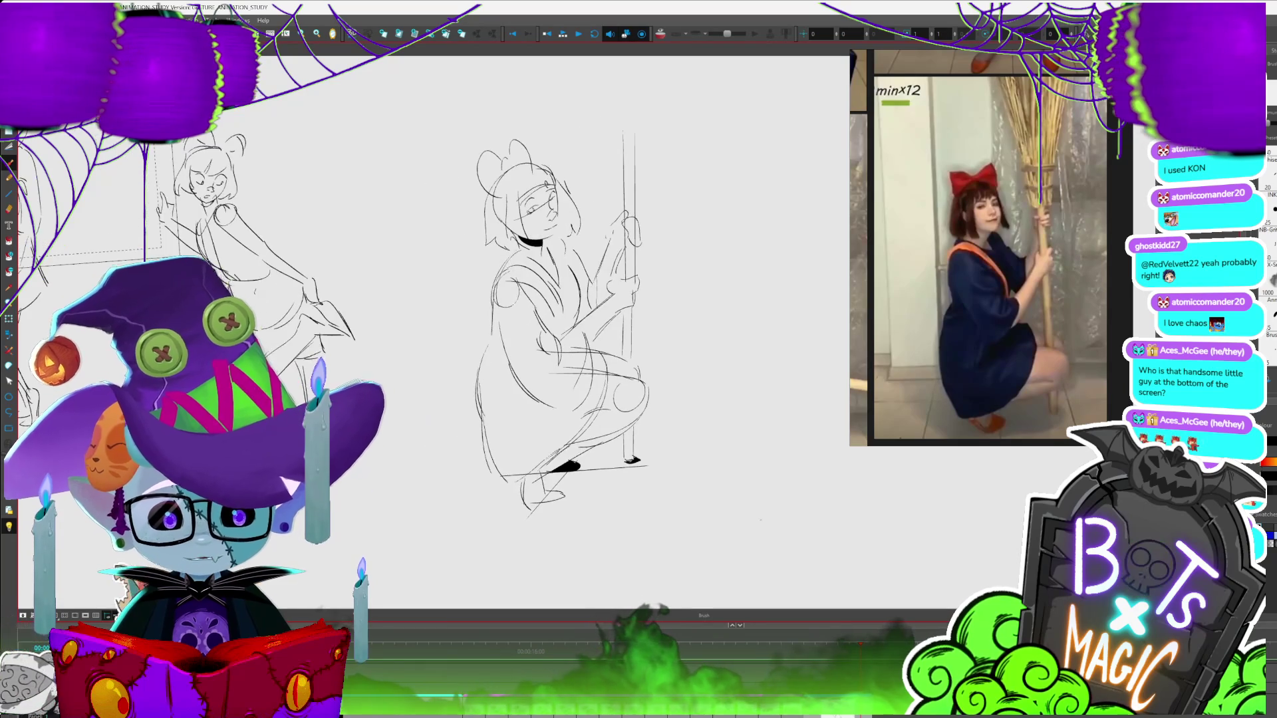
{"action": "left_click", "coordinate": [1021, 268]}
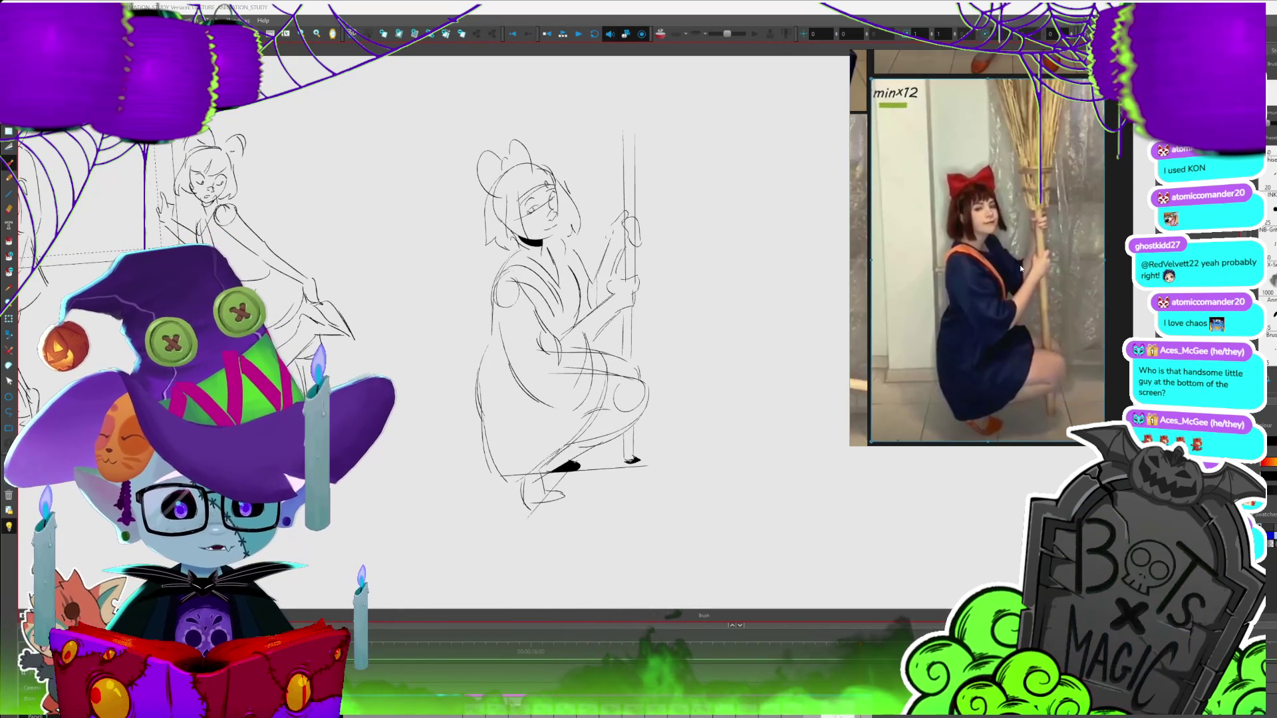
Delete the kneeling-pose reference image
{"action": "key", "text": "Delete"}
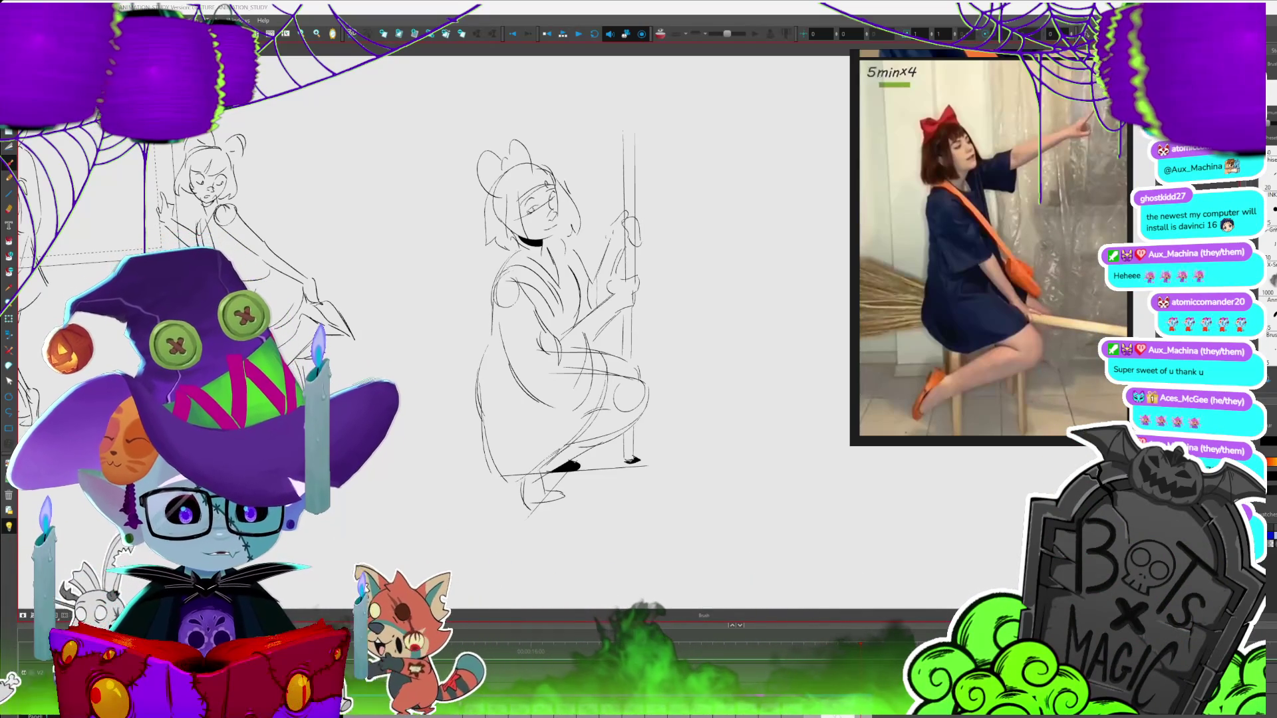
Pan the canvas left to make room, then draw the head circle for the new pose
{"action": "left_click_drag", "start_coordinate": [667, 373], "coordinate": [525, 321]}
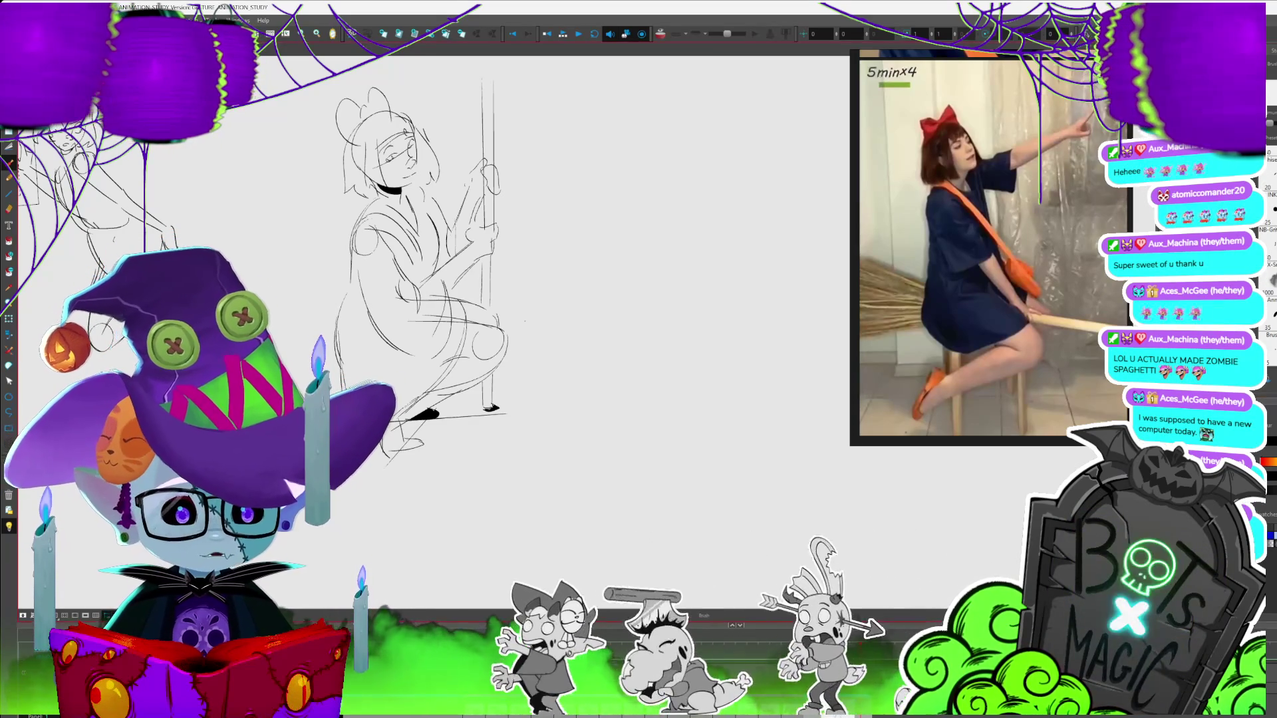
{"action": "mouse_move", "coordinate": [656, 117]}
{"action": "left_mouse_down"}
{"action": "mouse_move", "coordinate": [640, 125]}
{"action": "mouse_move", "coordinate": [657, 193]}
{"action": "mouse_move", "coordinate": [678, 140]}
{"action": "mouse_move", "coordinate": [685, 156]}
{"action": "mouse_move", "coordinate": [658, 201]}
{"action": "left_mouse_up"}
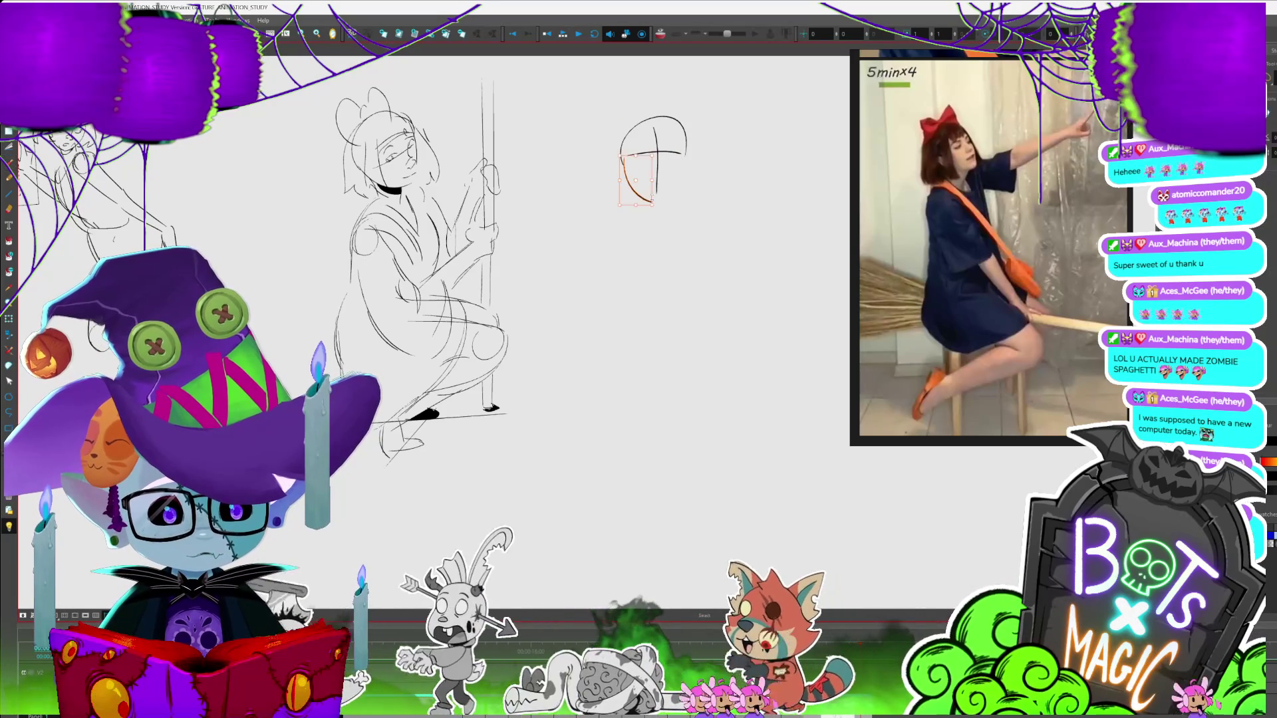